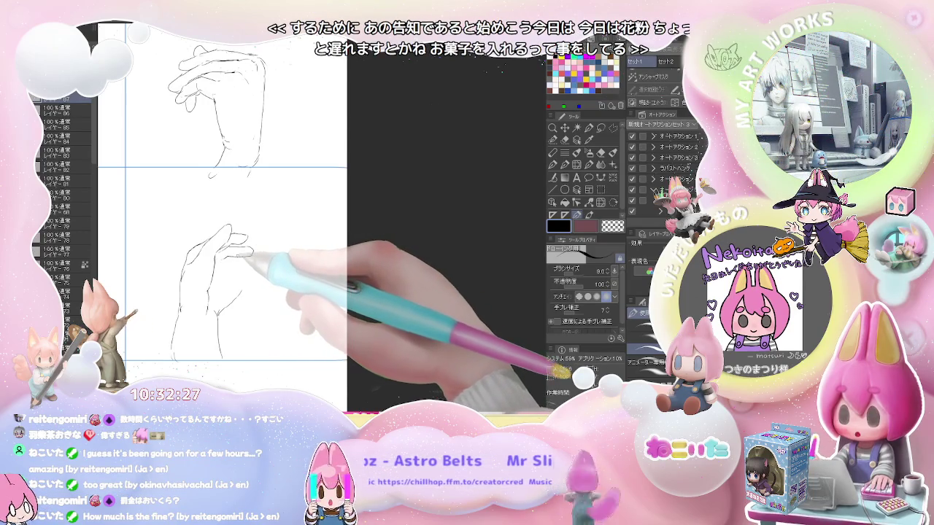
# Add three pencil strokes along the lower hand's wrist and left contour, then zoom out to the full grid
pyautogui.press('e')
pyautogui.press('p')
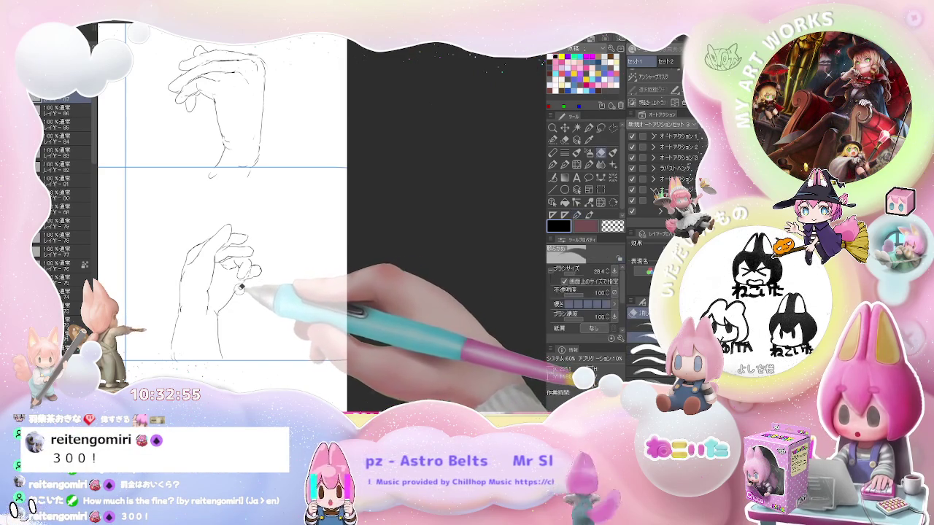
pyautogui.press('e')
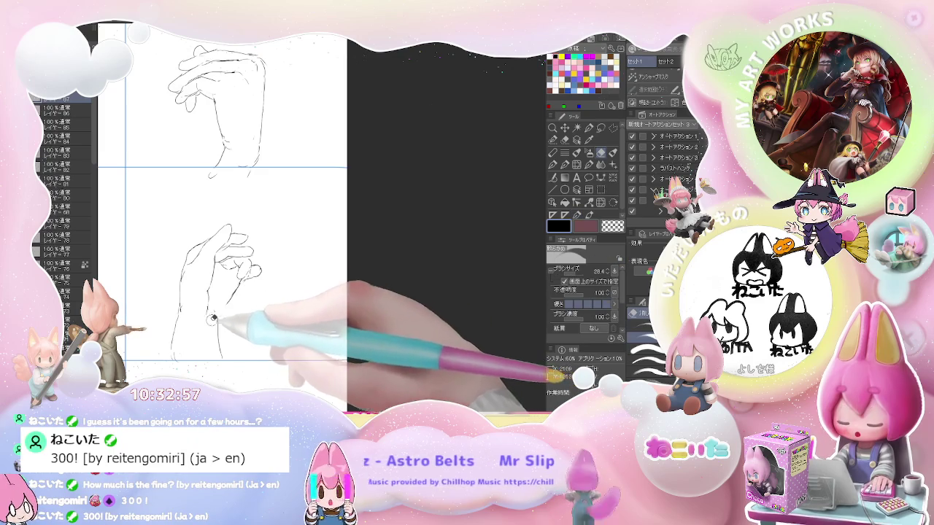
pyautogui.press('p')
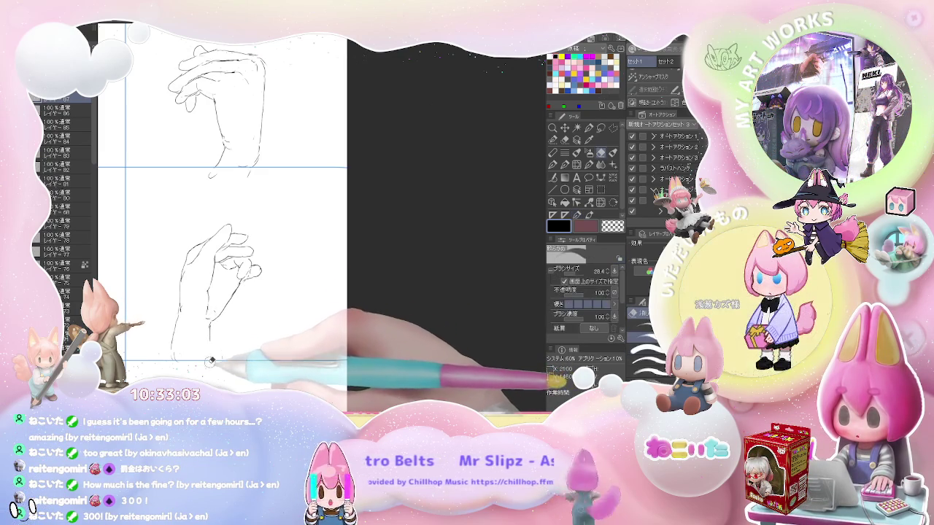
pyautogui.moveTo(212, 327); pyautogui.dragTo(213, 356)
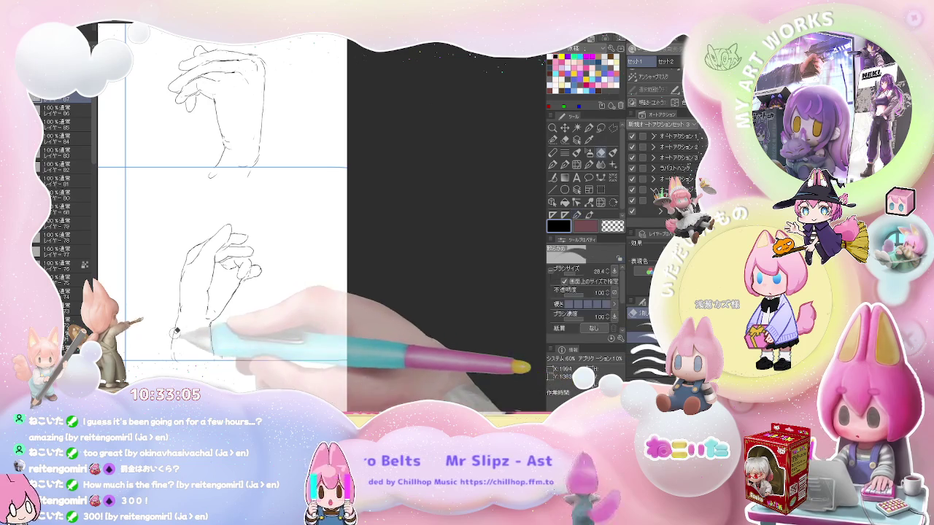
pyautogui.moveTo(178, 315); pyautogui.dragTo(176, 363)
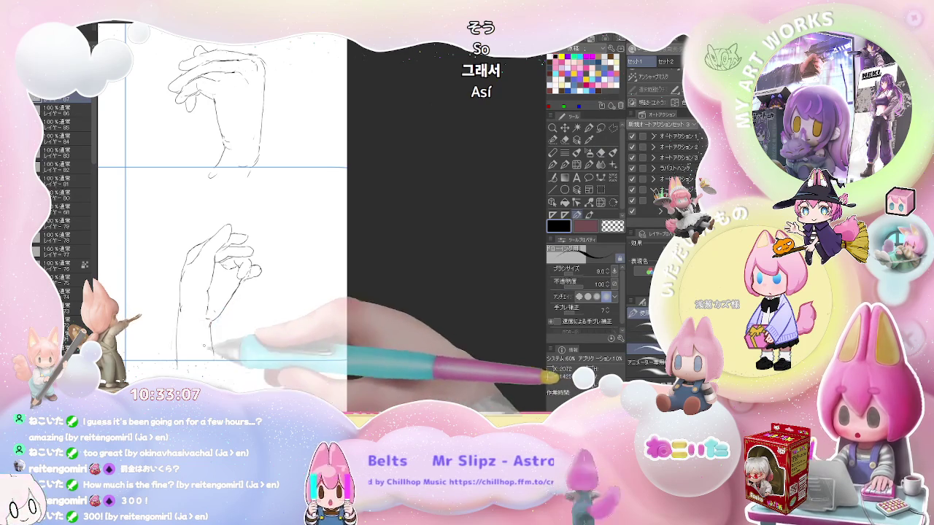
pyautogui.moveTo(191, 326); pyautogui.dragTo(179, 358)
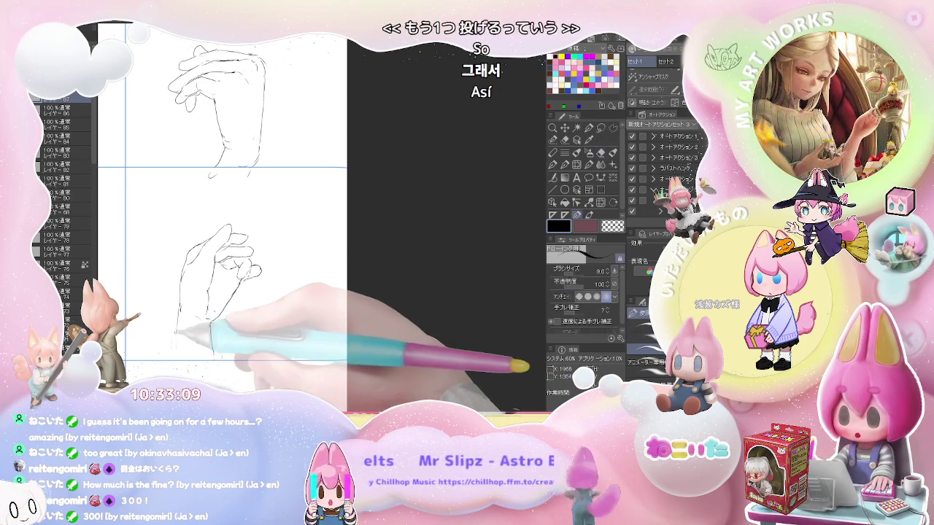
pyautogui.hotkey('ctrl', '-')
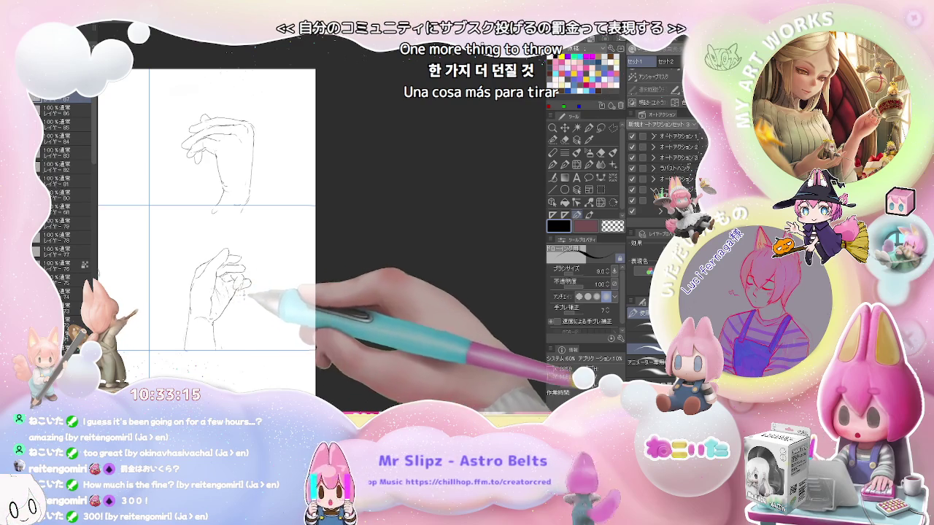
pyautogui.hotkey('ctrl', '-')
pyautogui.hotkey('ctrl', '-')
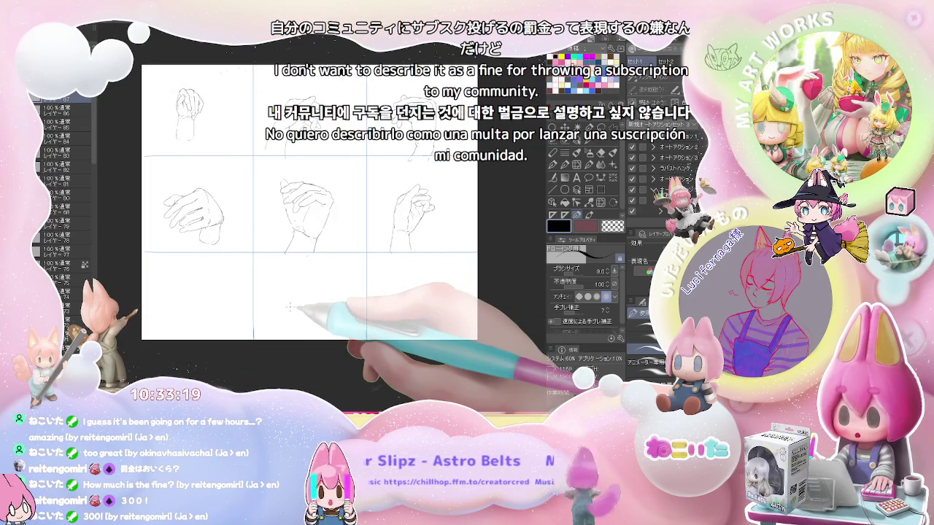
# Zoom into the empty bottom-left panel and draw the new hand's top outline
pyautogui.scroll(2, 291, 306)
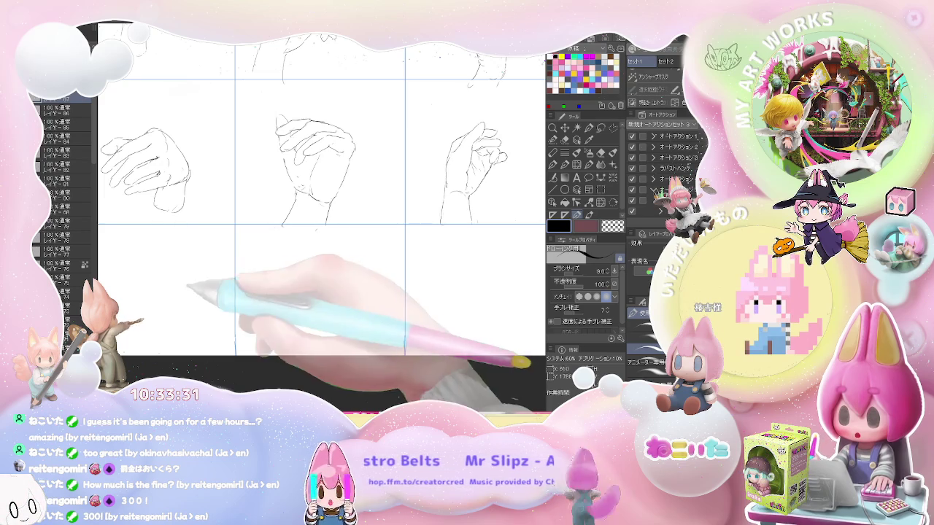
pyautogui.hotkey('ctrl', '+')
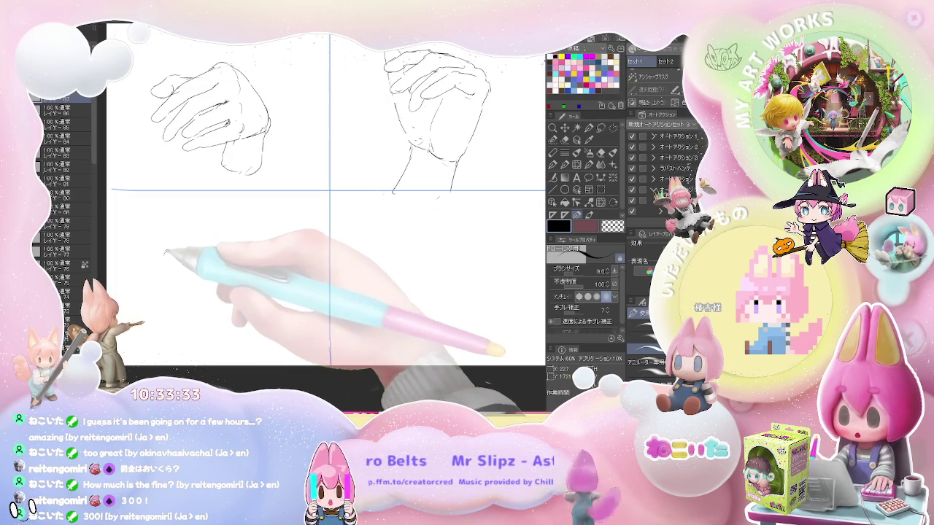
pyautogui.moveTo(165, 254); pyautogui.dragTo(197, 276)
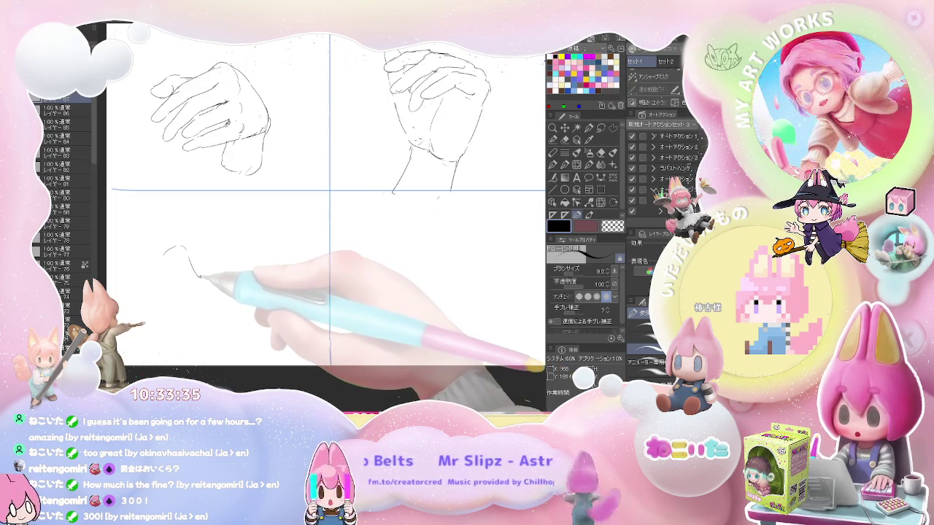
pyautogui.moveTo(196, 275); pyautogui.dragTo(252, 269)
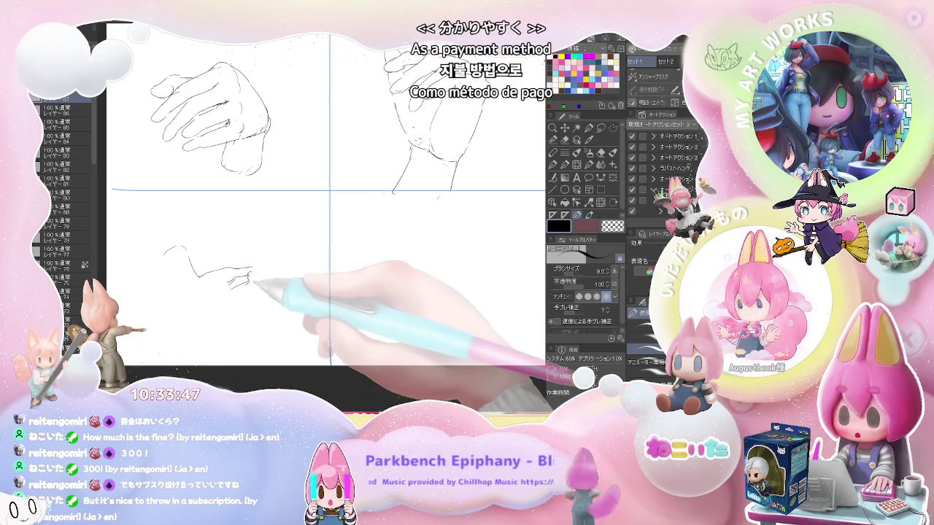
pyautogui.press('e')
pyautogui.press('p')
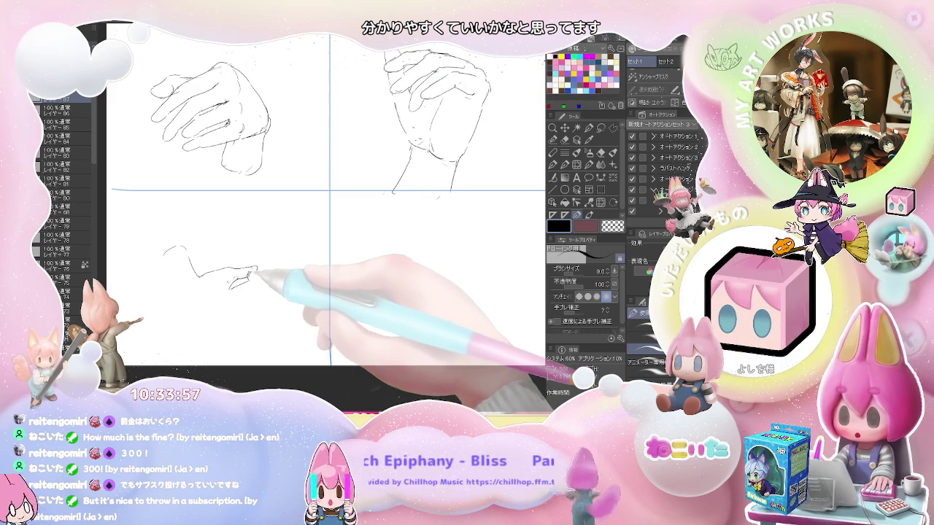
# Sketch the curled fingertips, finger lines and underside of the new hand
pyautogui.moveTo(257, 269); pyautogui.dragTo(264, 280)
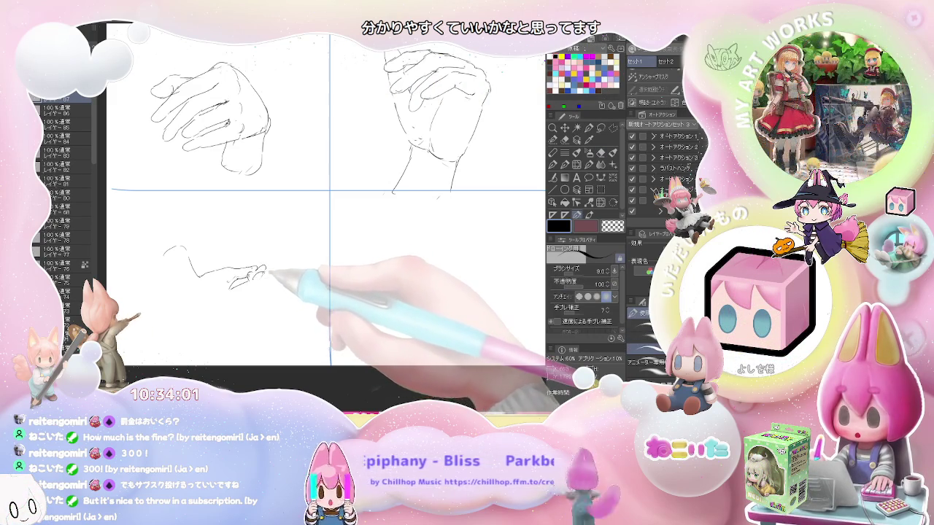
pyautogui.press('e')
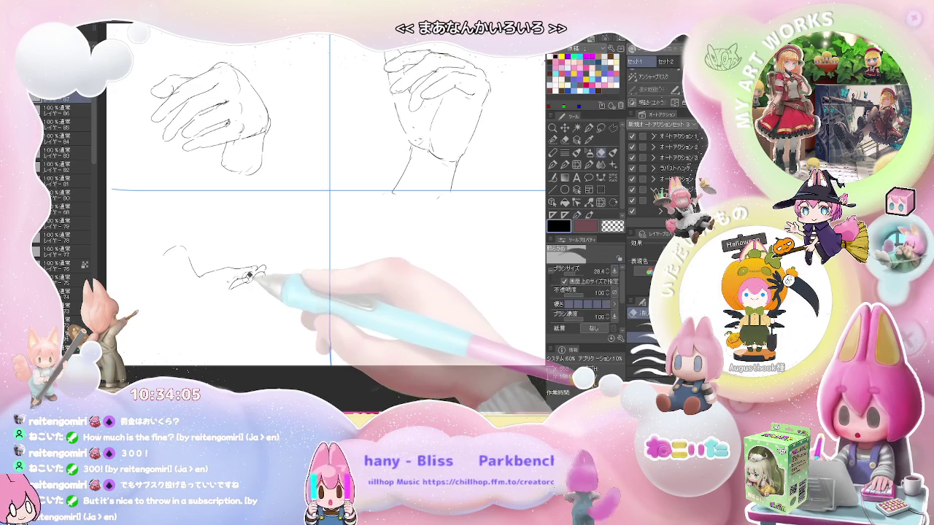
pyautogui.press('p')
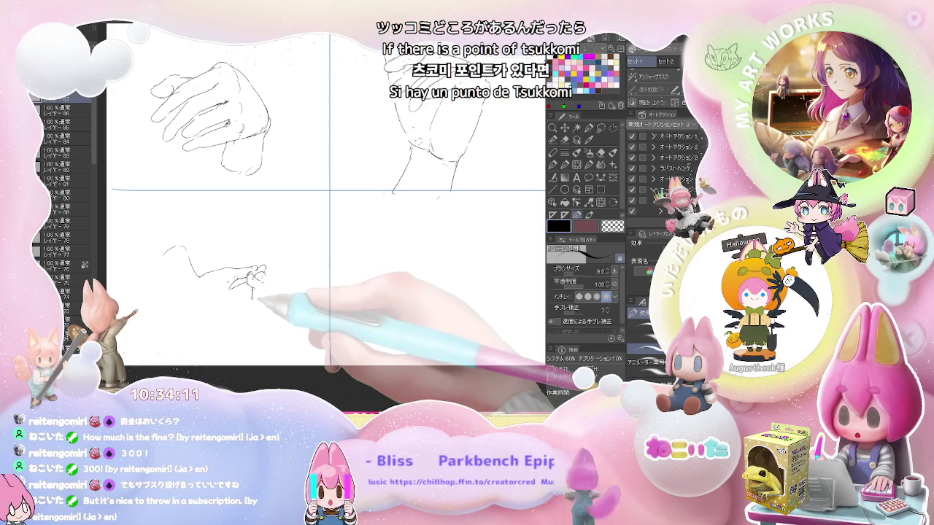
pyautogui.moveTo(249, 281); pyautogui.dragTo(240, 307)
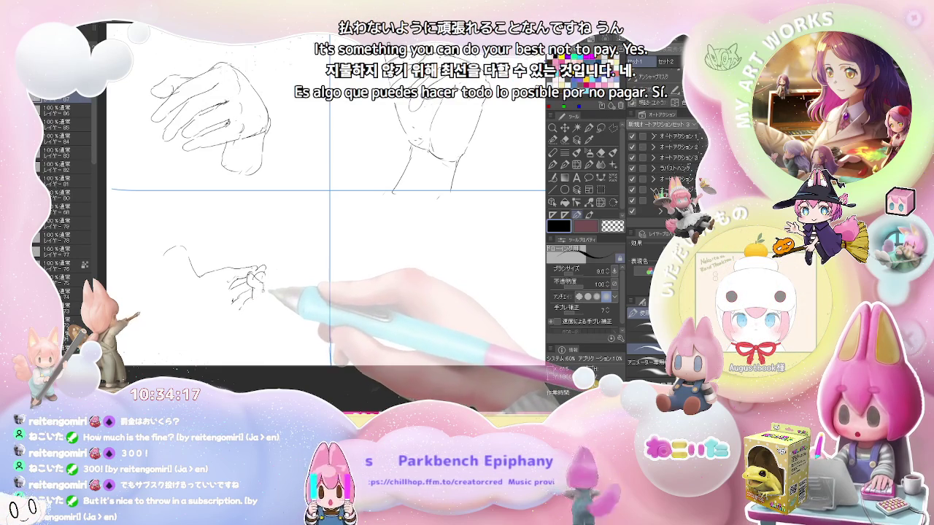
pyautogui.moveTo(265, 293); pyautogui.dragTo(261, 306)
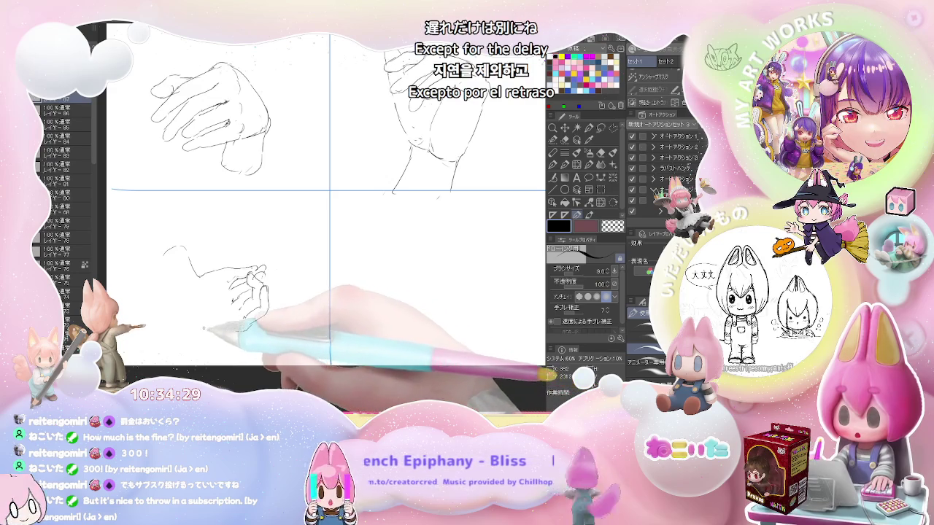
pyautogui.moveTo(203, 327); pyautogui.dragTo(248, 330)
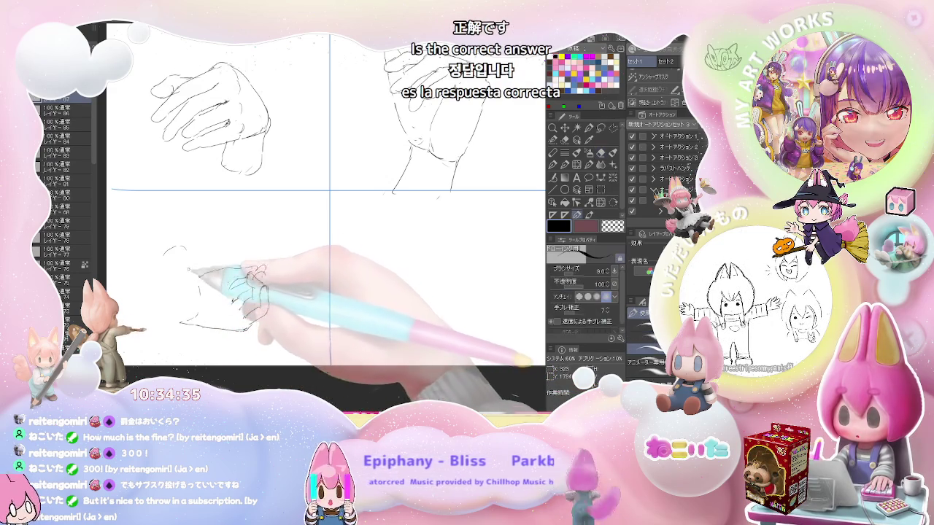
pyautogui.moveTo(232, 290); pyautogui.dragTo(242, 309)
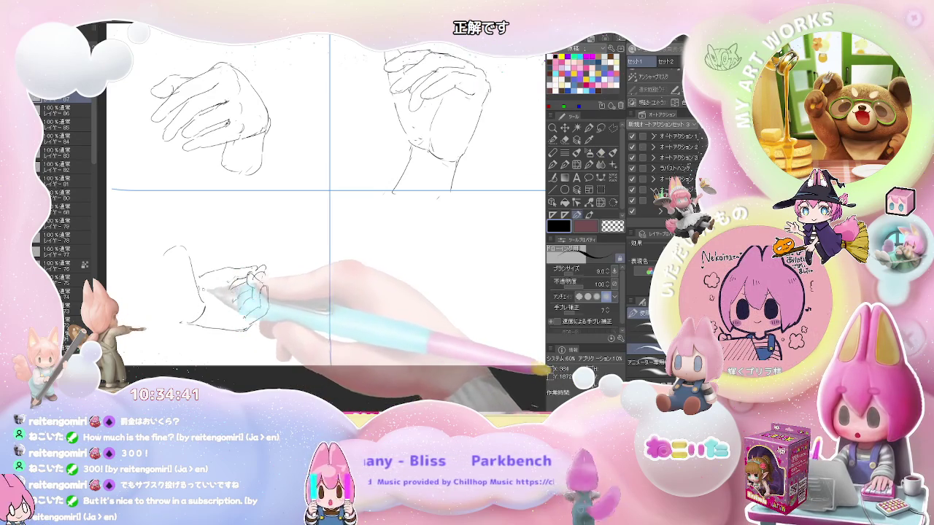
# Draw the back of the hand, zoom out, and redraw the hand's outline
pyautogui.moveTo(195, 283); pyautogui.dragTo(236, 273)
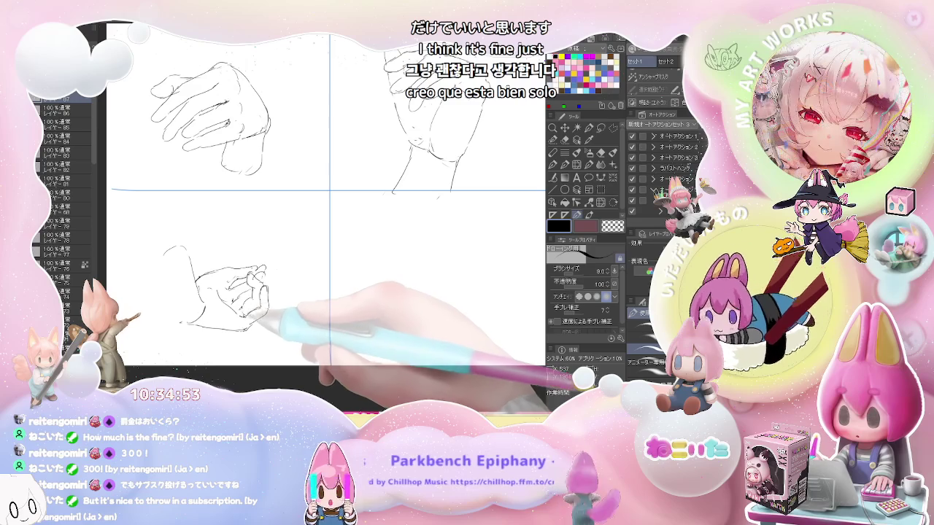
pyautogui.press('e')
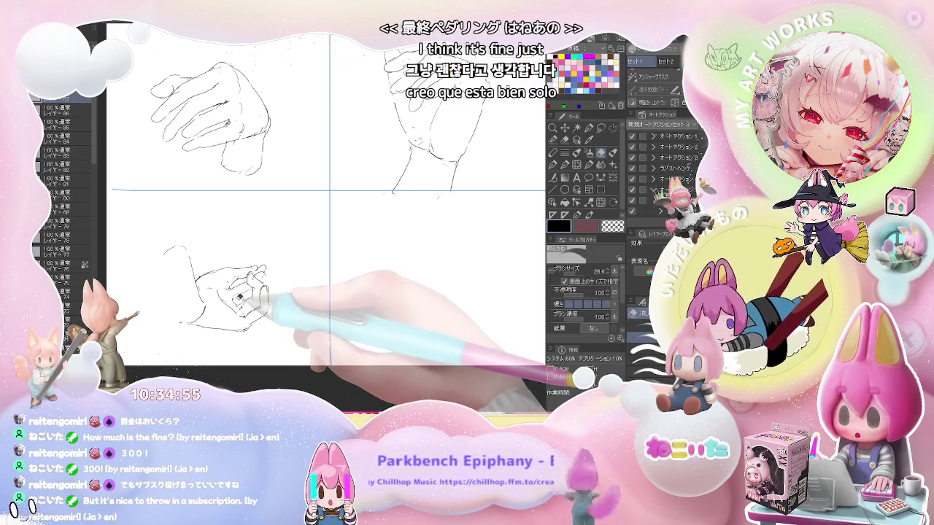
pyautogui.press('p')
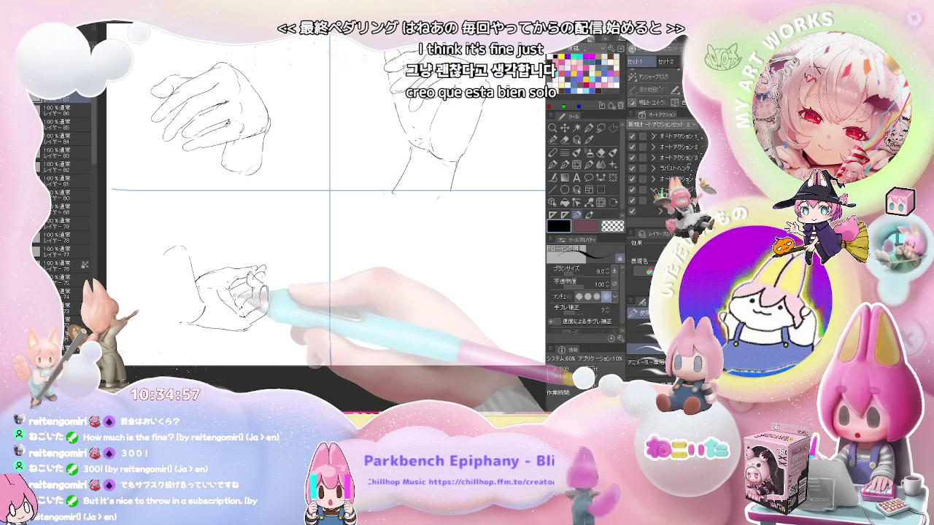
pyautogui.press('e')
pyautogui.press('p')
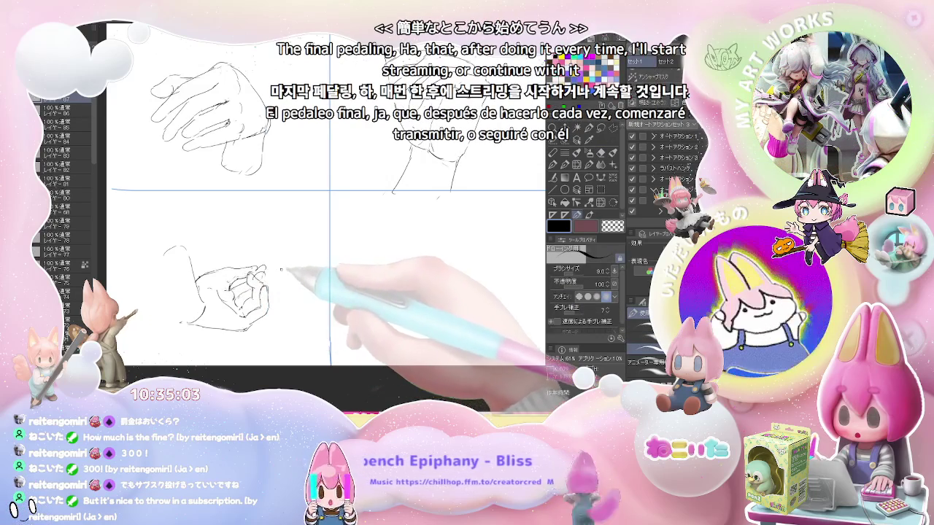
pyautogui.hotkey('ctrl', '-')
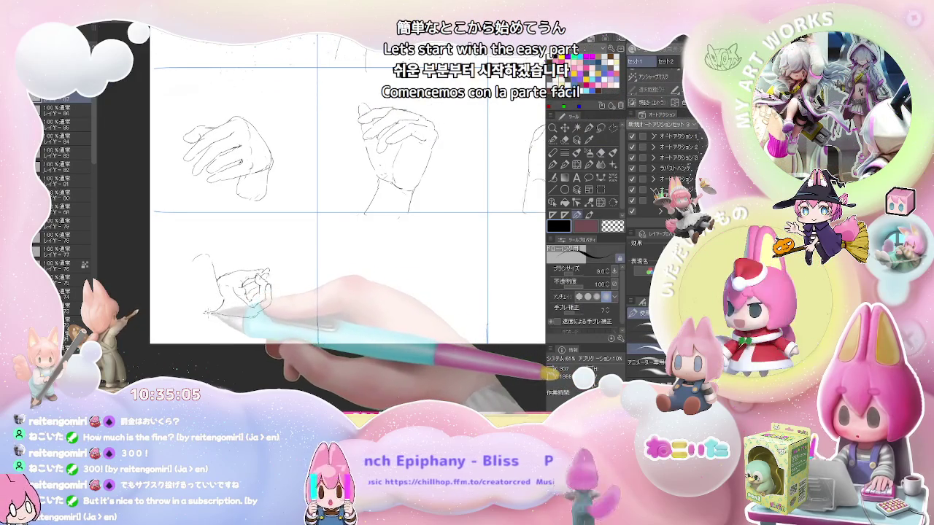
pyautogui.moveTo(205, 314); pyautogui.dragTo(197, 257)
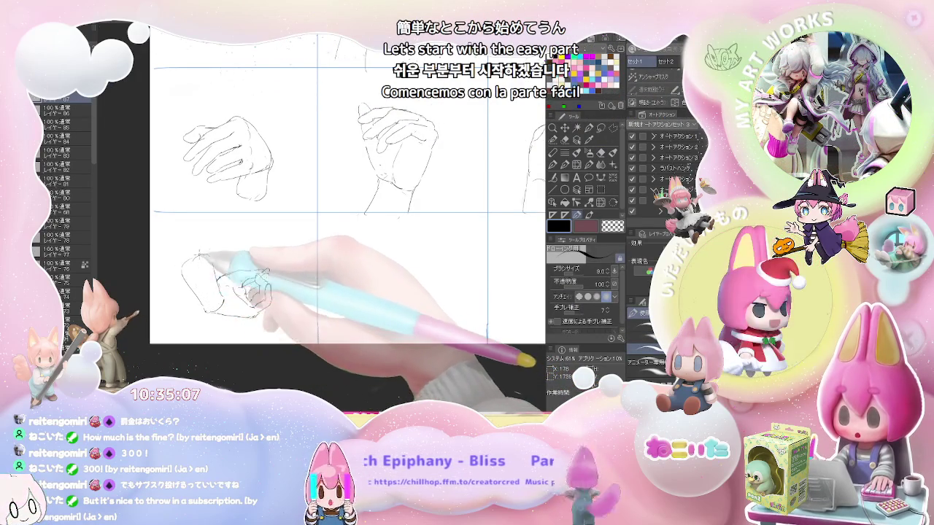
# Zoom into the lower-middle grid cell and draw the new hand's outline toward the fingertips
pyautogui.hotkey('ctrl', '-')
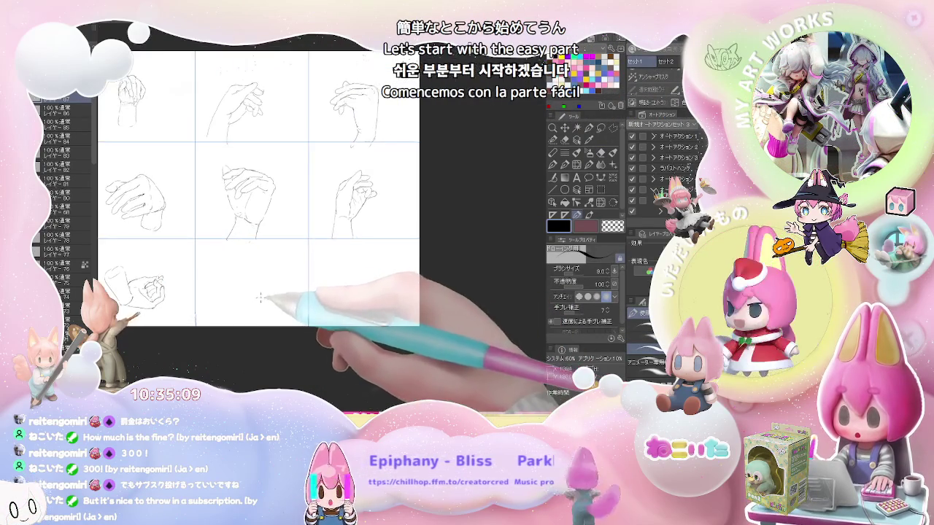
pyautogui.hotkey('ctrl', '+')
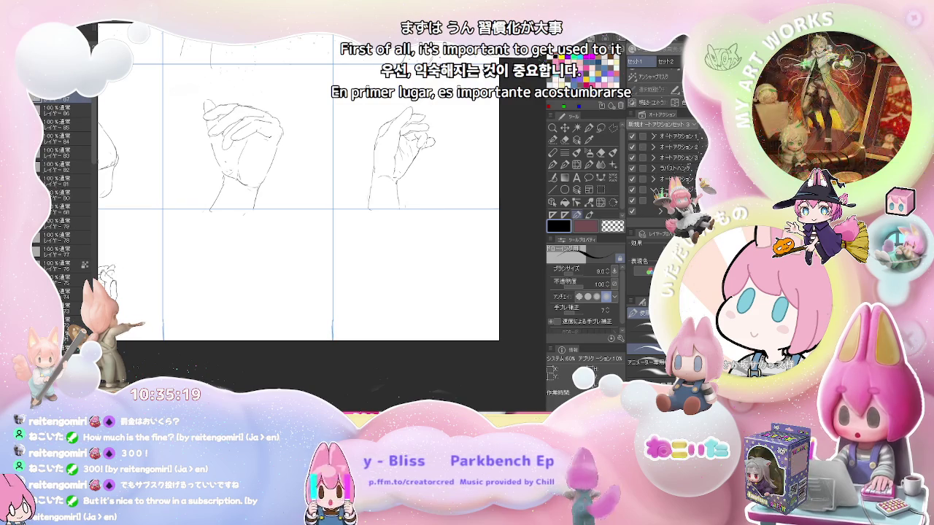
pyautogui.hotkey('ctrl', '-')
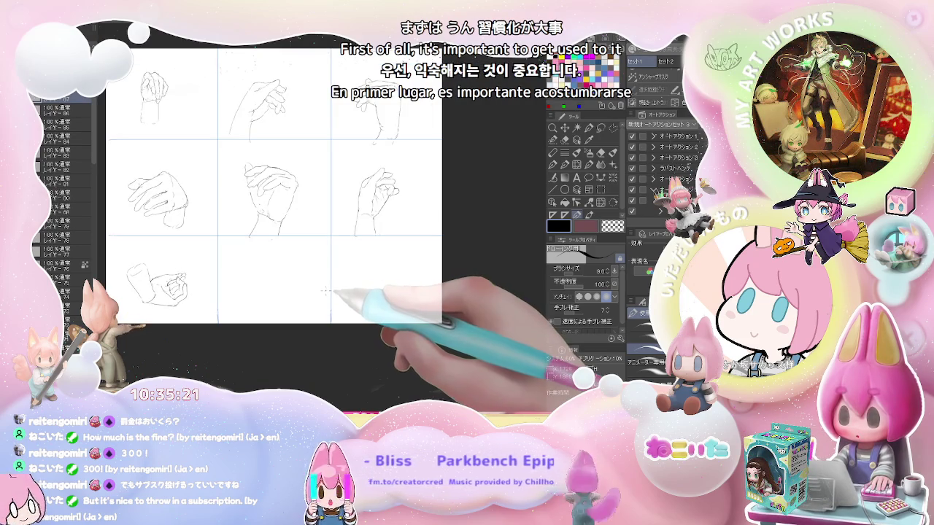
pyautogui.hotkey('ctrl', '+')
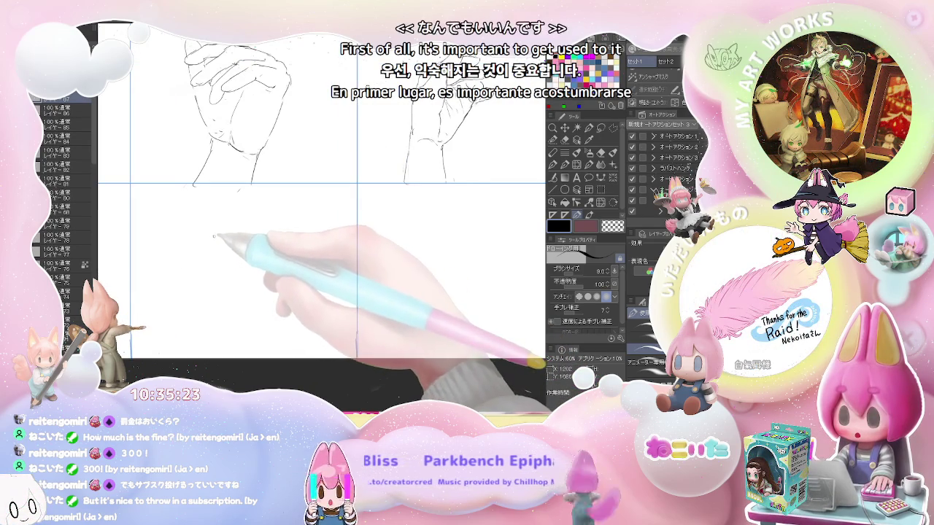
pyautogui.moveTo(185, 223)
pyautogui.mouseDown()
pyautogui.moveTo(291, 275)
pyautogui.moveTo(277, 285)
pyautogui.mouseUp()
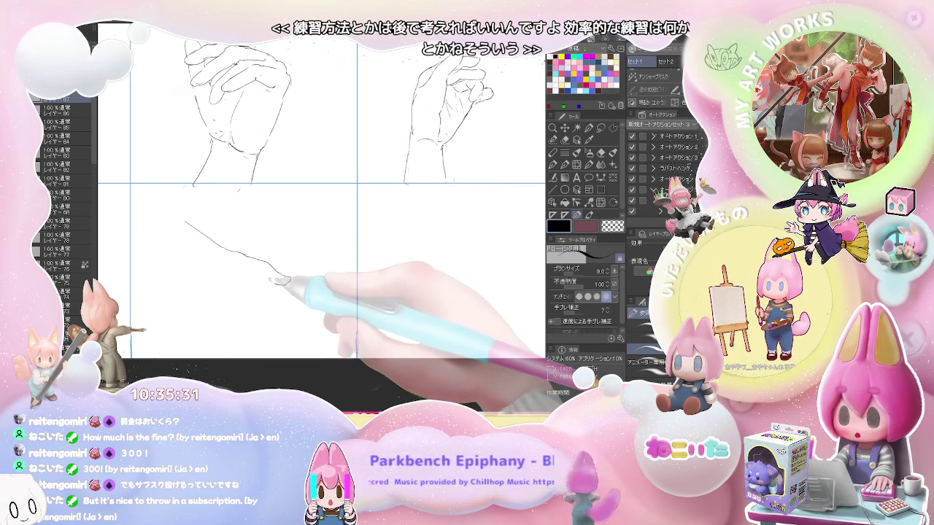
pyautogui.moveTo(275, 280); pyautogui.dragTo(236, 278)
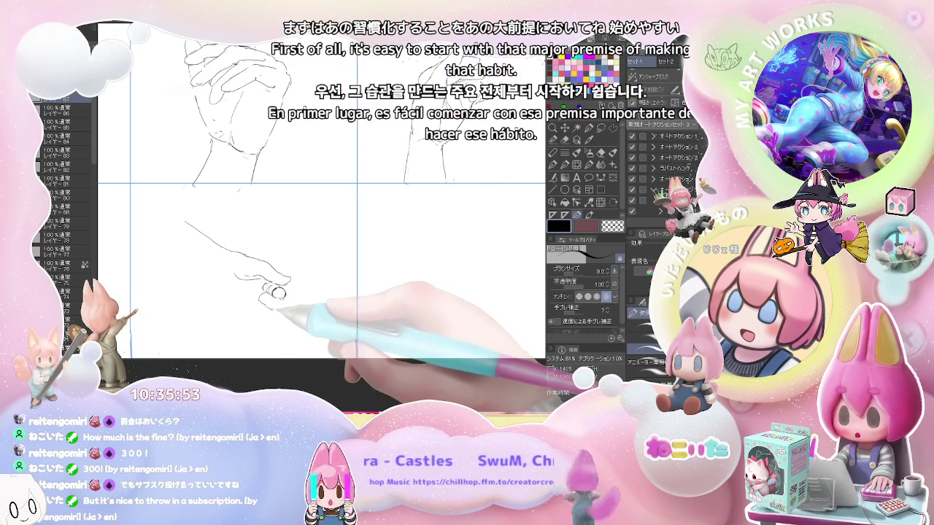
# Add fingertip strokes and refine the hand's left and lower contours
pyautogui.press('e')
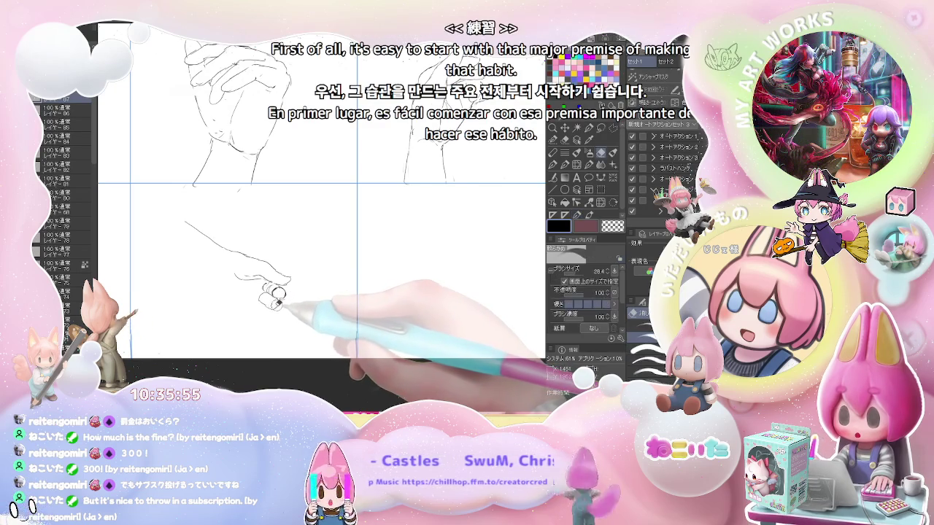
pyautogui.press('p')
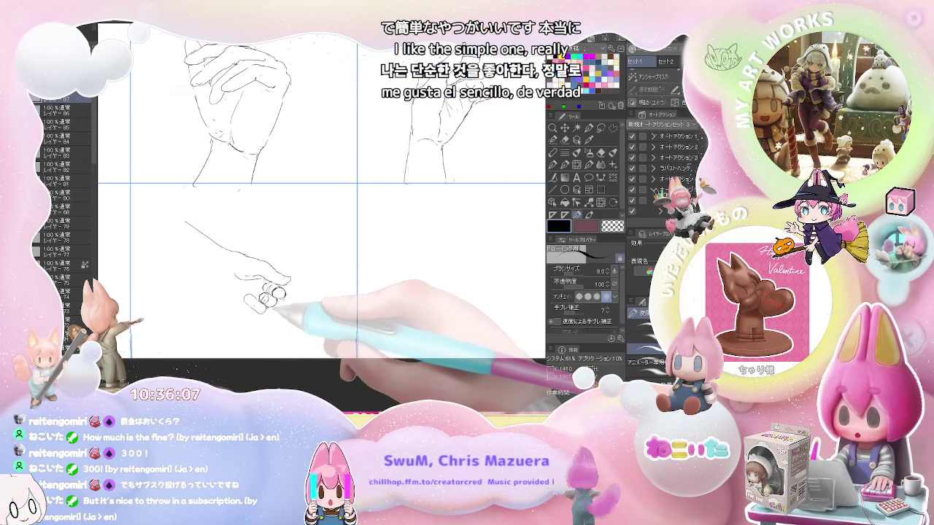
pyautogui.moveTo(255, 299); pyautogui.dragTo(277, 296)
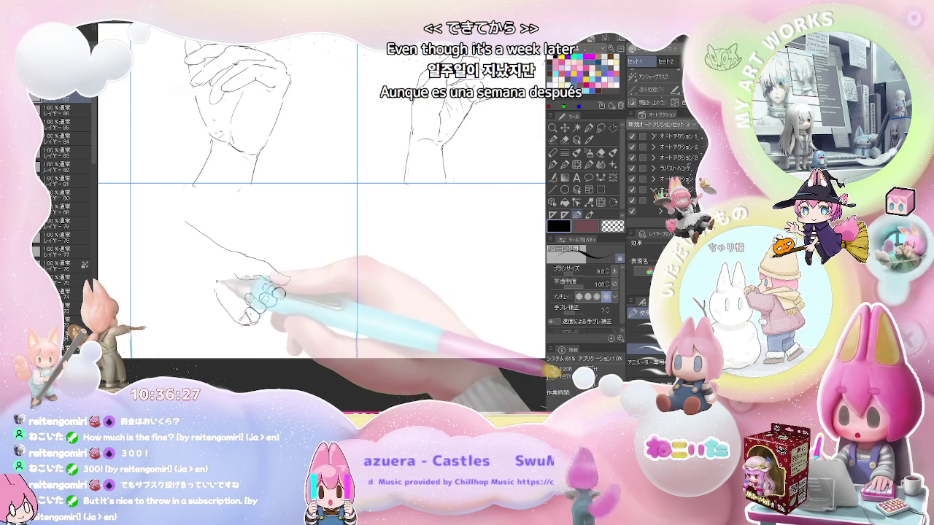
pyautogui.moveTo(217, 281); pyautogui.dragTo(219, 269)
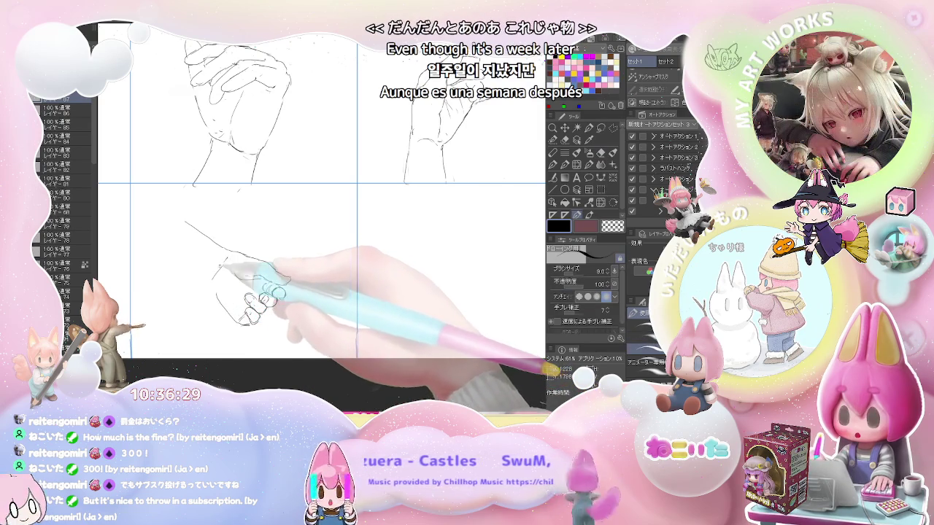
pyautogui.moveTo(223, 269); pyautogui.dragTo(211, 283)
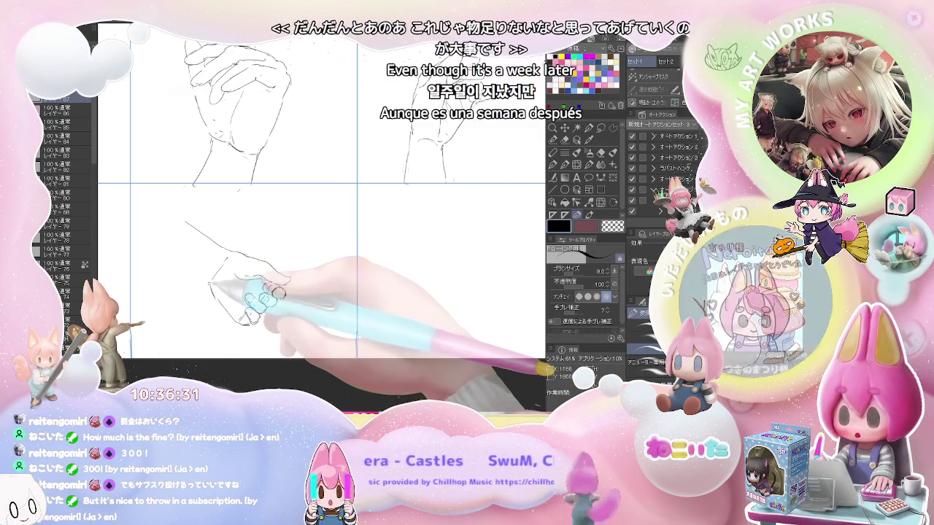
pyautogui.moveTo(166, 257)
pyautogui.mouseDown()
pyautogui.moveTo(214, 289)
pyautogui.moveTo(245, 288)
pyautogui.mouseUp()
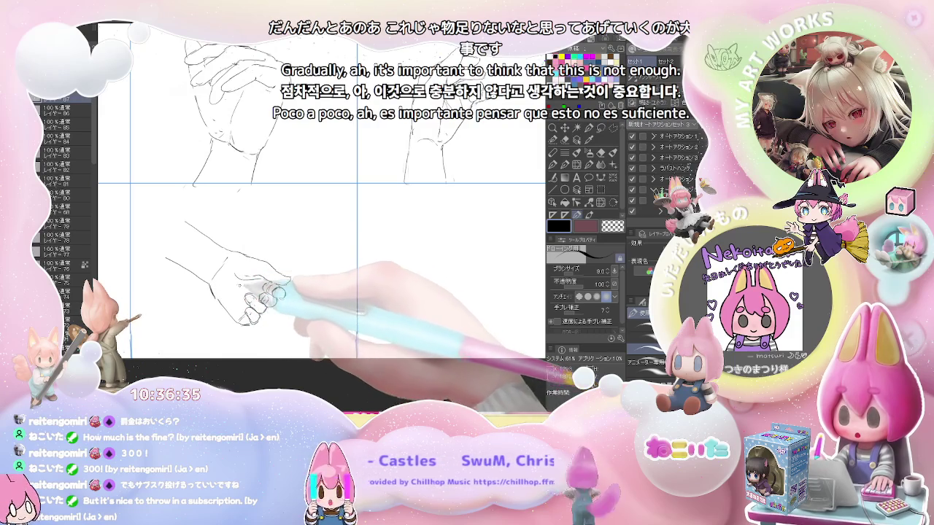
pyautogui.scroll(-2, 271, 270)
pyautogui.scroll(-2, 270, 259)
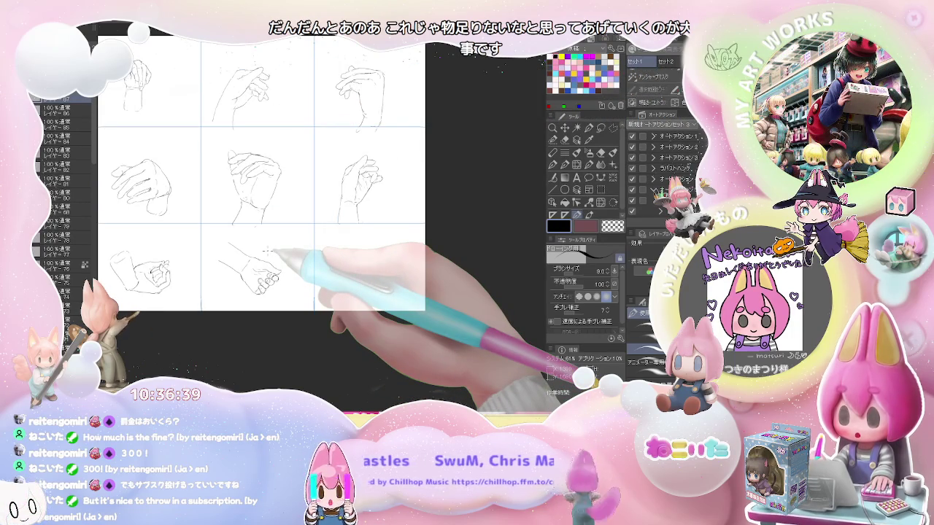
# Pan to the lower-right cell and draw the curved outline of a new hand
pyautogui.hscroll(2, 302, 261)
pyautogui.hscroll(1, 394, 291)
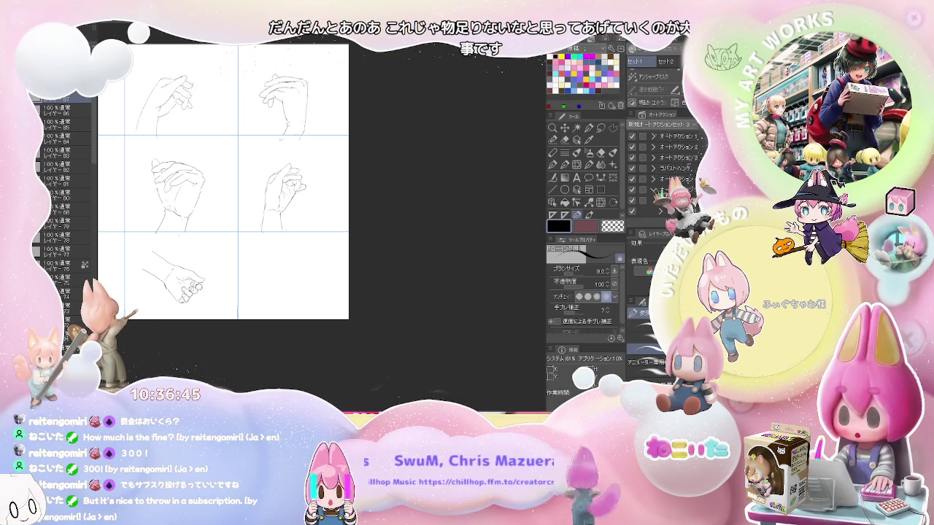
pyautogui.scroll(-2, 357, 272)
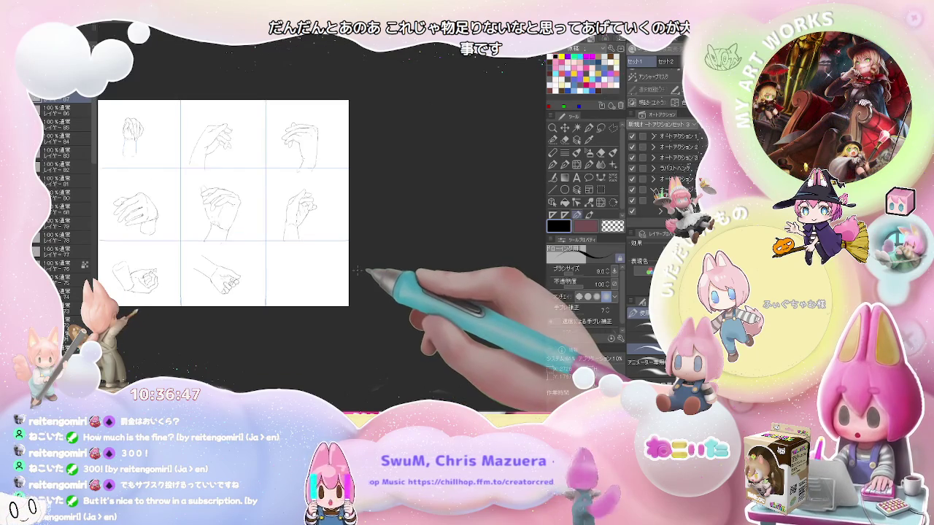
pyautogui.scroll(2, 292, 233)
pyautogui.scroll(1, 209, 197)
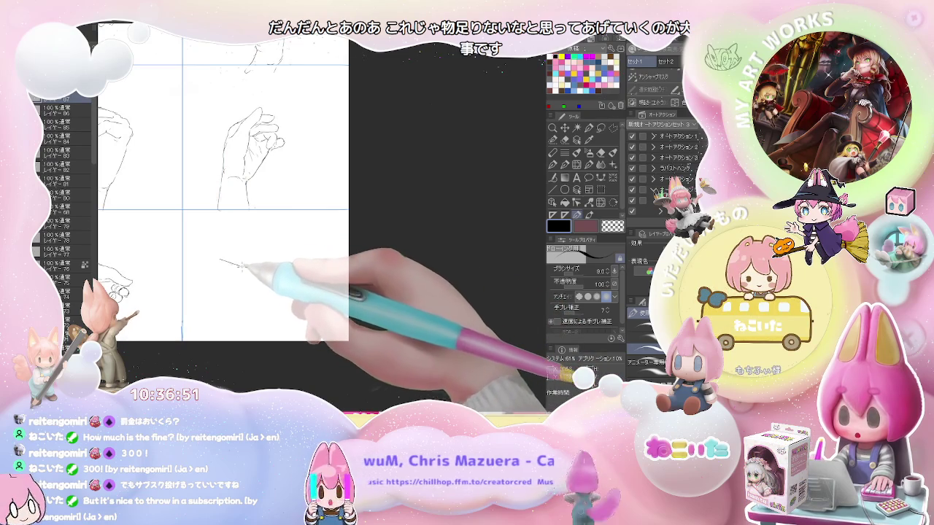
pyautogui.moveTo(220, 254)
pyautogui.mouseDown()
pyautogui.moveTo(267, 252)
pyautogui.moveTo(286, 280)
pyautogui.mouseUp()
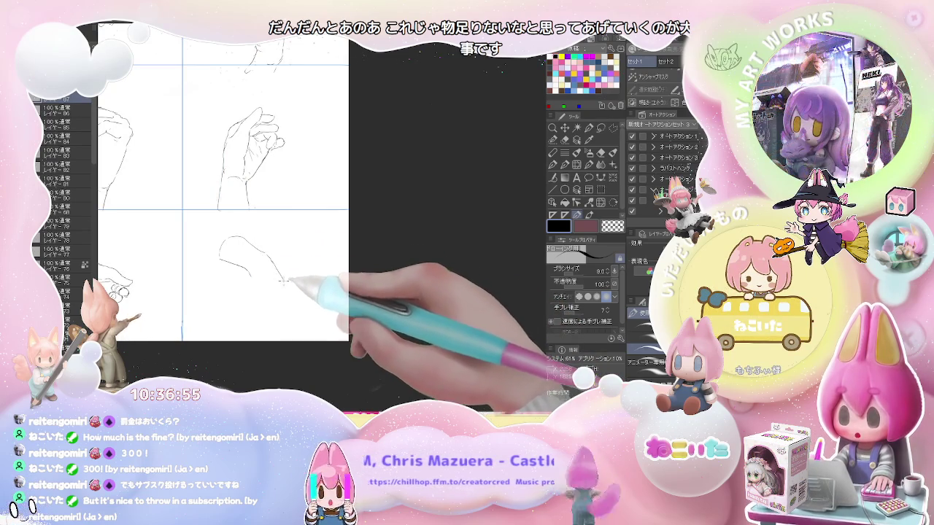
pyautogui.press('e')
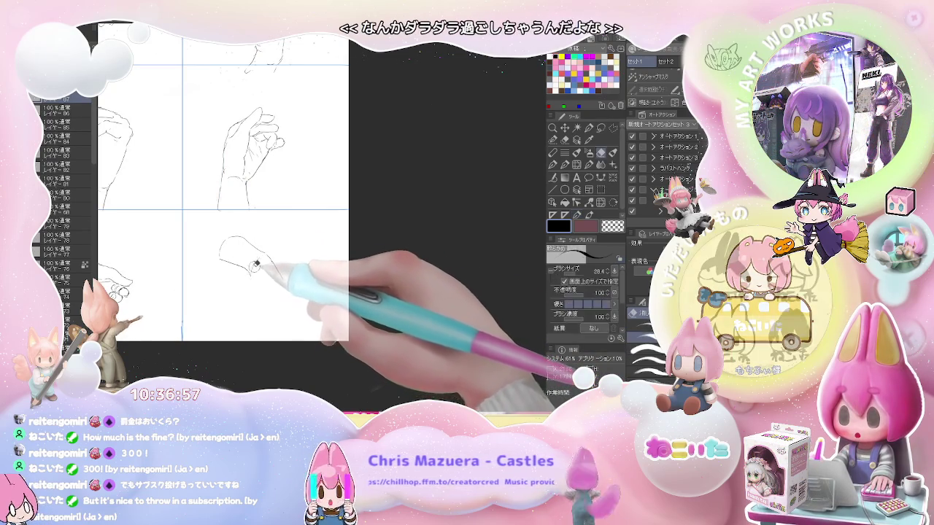
pyautogui.press('p')
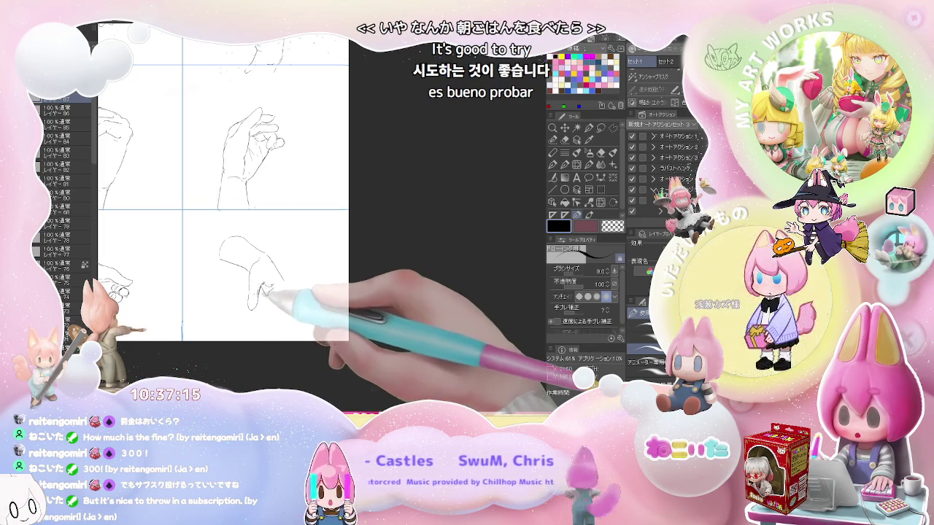
# Add small strokes, fingertip details and another contour line to the hand
pyautogui.press('e')
pyautogui.press('p')
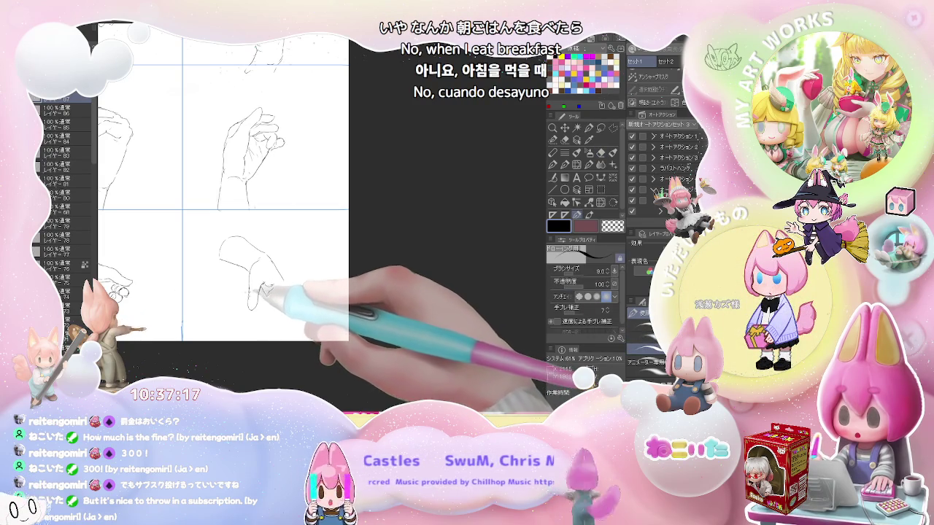
pyautogui.moveTo(264, 299); pyautogui.dragTo(280, 289)
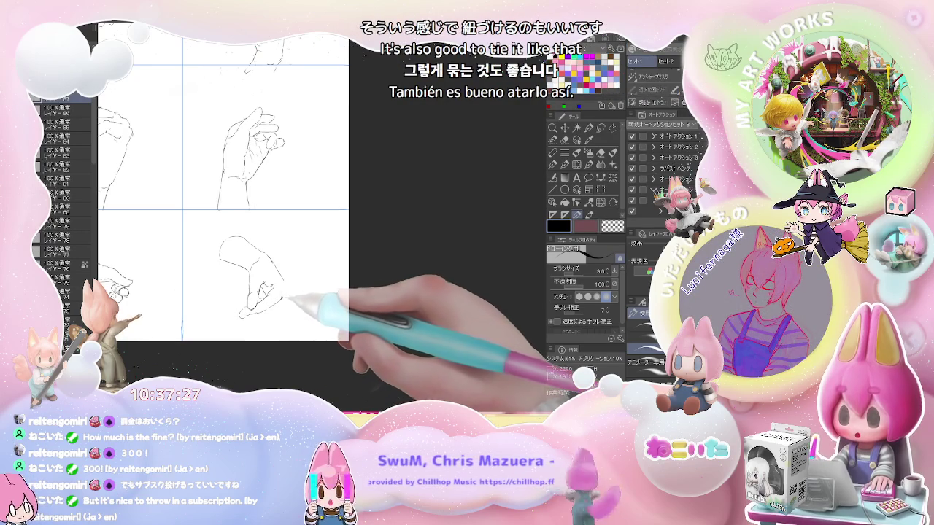
pyautogui.press('e')
pyautogui.press('p')
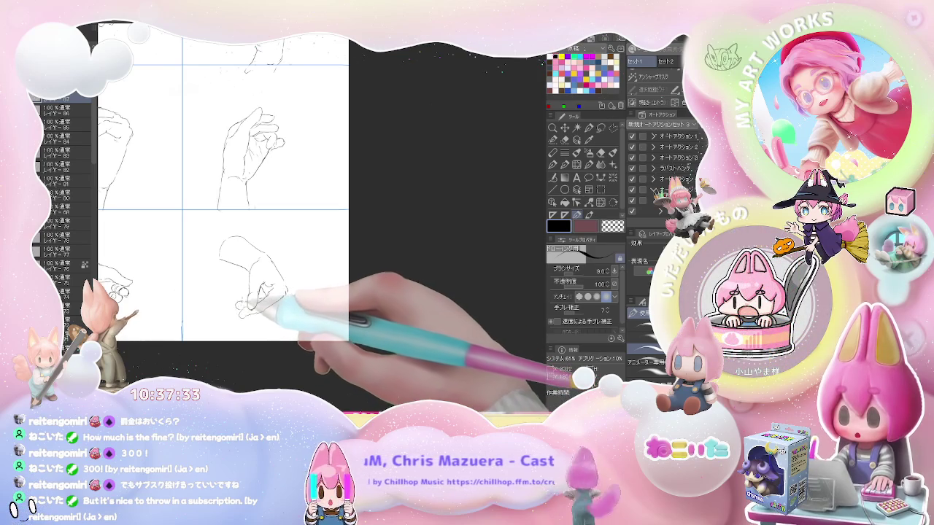
pyautogui.moveTo(244, 318); pyautogui.dragTo(257, 316)
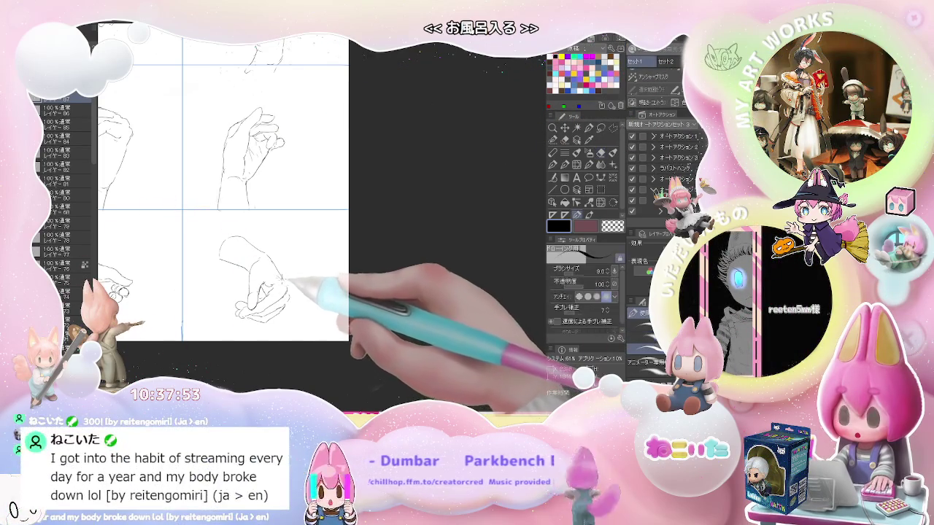
pyautogui.press('e')
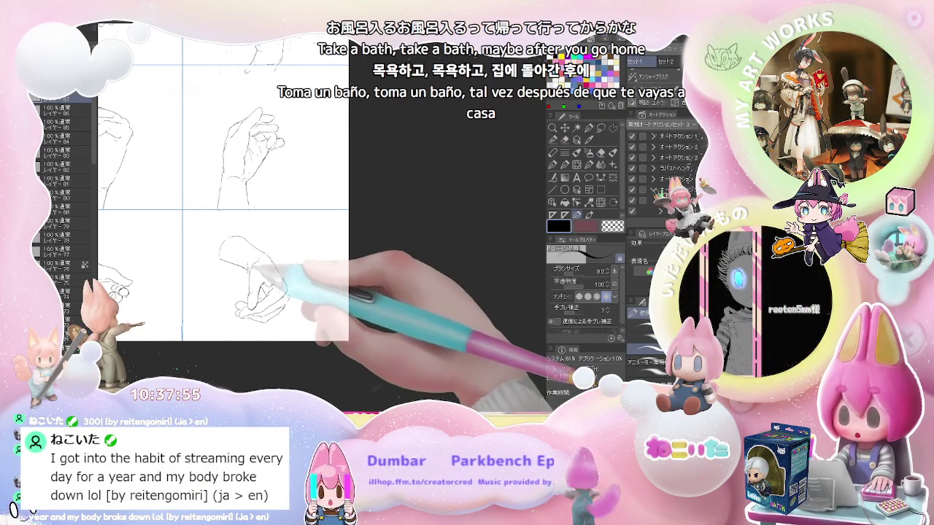
pyautogui.press('p')
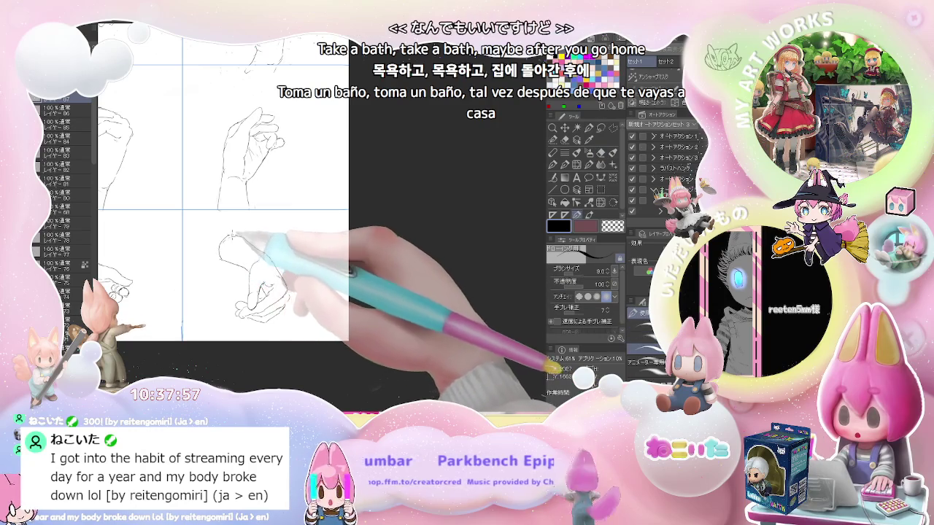
pyautogui.moveTo(219, 257); pyautogui.dragTo(271, 238)
pyautogui.scroll(-2, 274, 235)
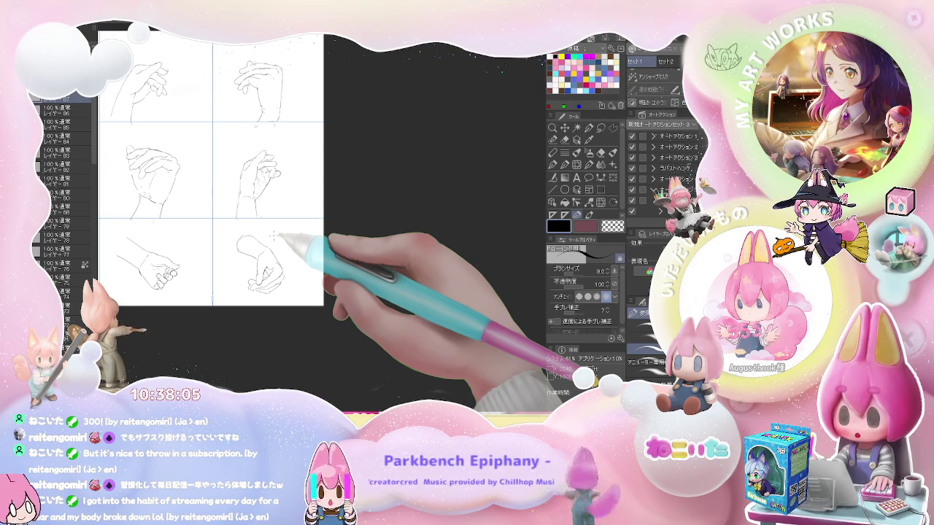
# Zoom out to review the completed hand studies alongside their neighbouring panels
pyautogui.scroll(1, 274, 234)
pyautogui.scroll(1, 284, 255)
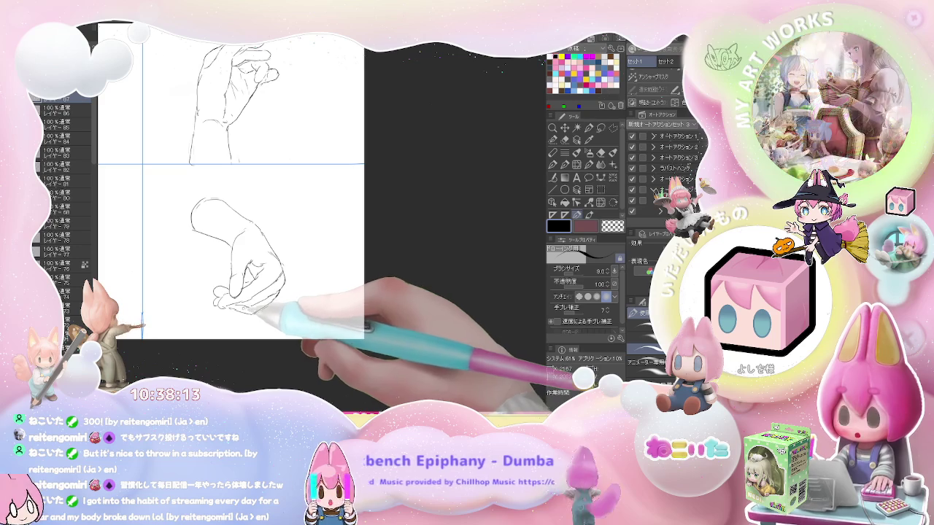
pyautogui.press('e')
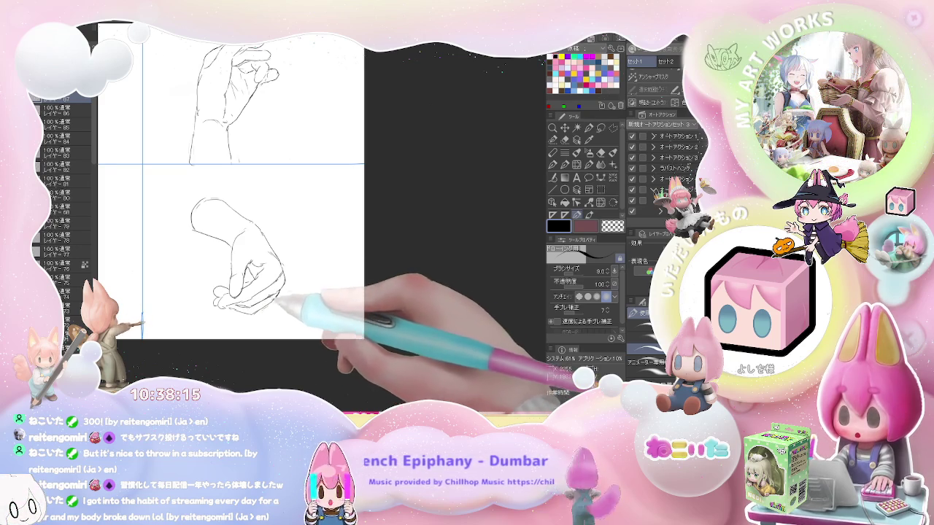
pyautogui.press('p')
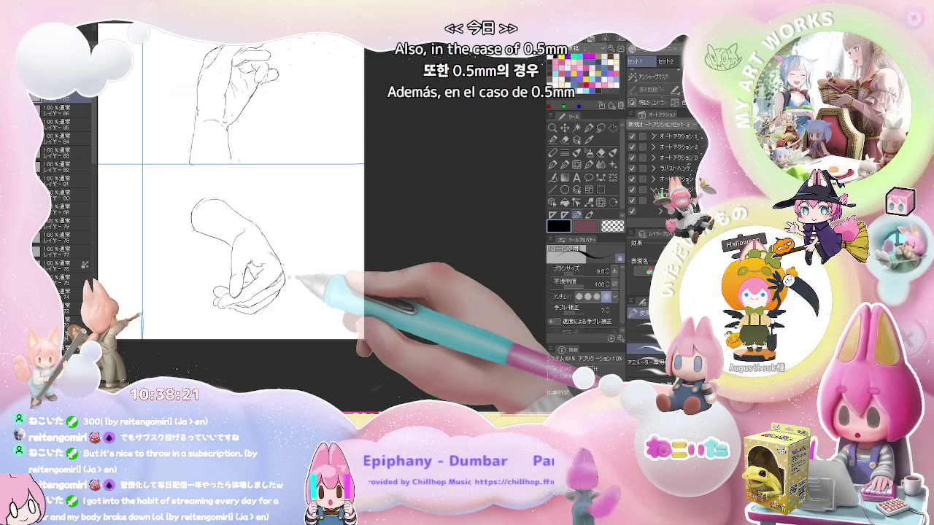
pyautogui.hotkey('ctrl', '-')
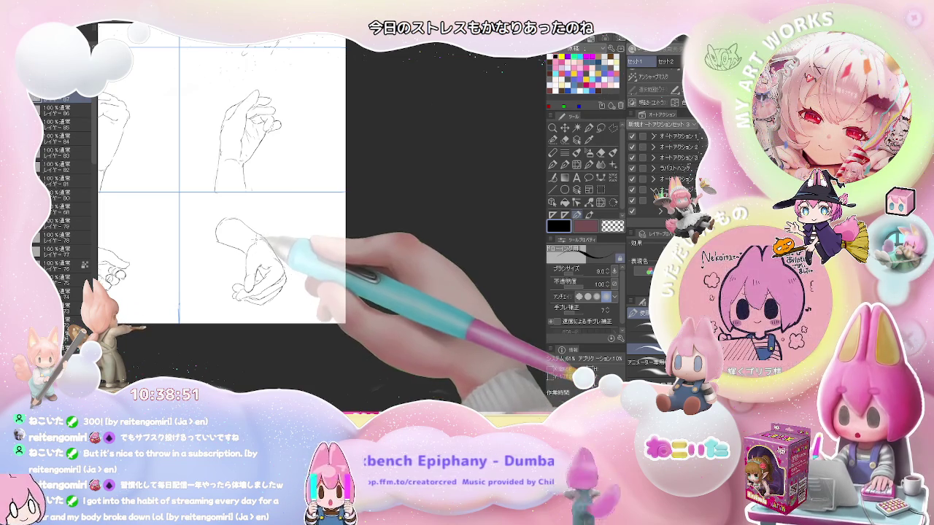
# Move on from the hand grid to the blank grid page with Ctrl+Tab
pyautogui.scroll(2, 261, 237)
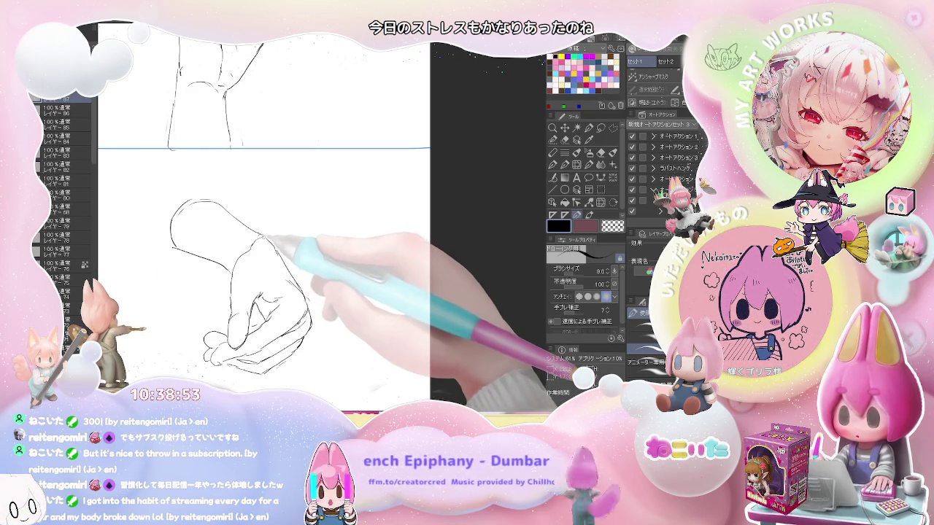
pyautogui.scroll(-2, 241, 270)
pyautogui.press('e')
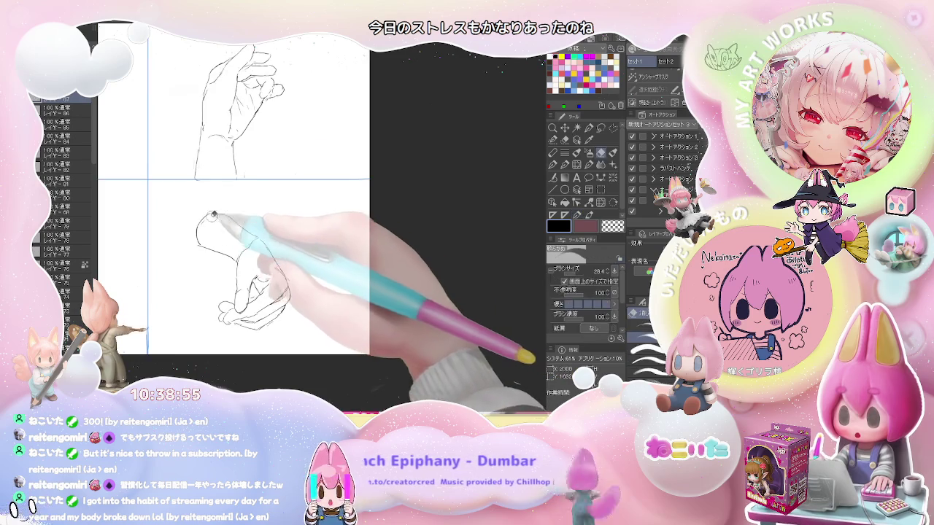
pyautogui.press('p')
pyautogui.scroll(-3, 291, 269)
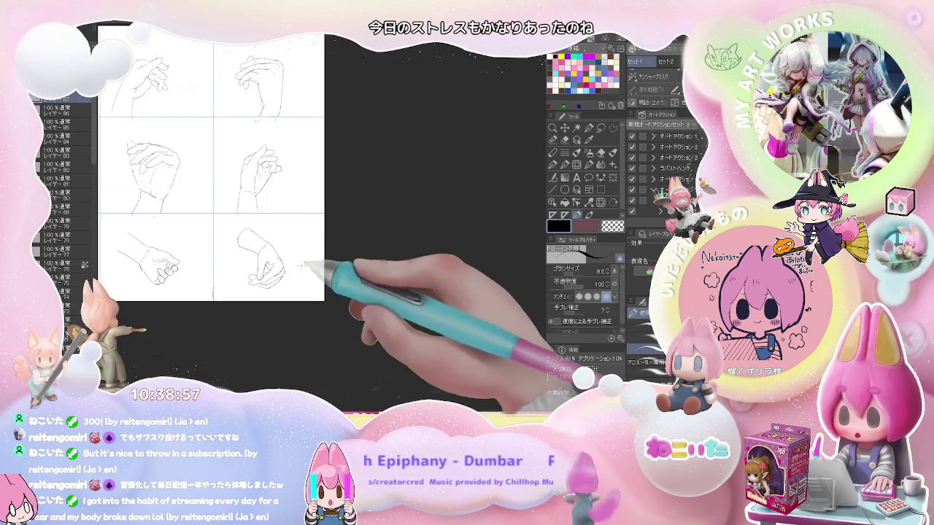
pyautogui.scroll(1, 321, 307)
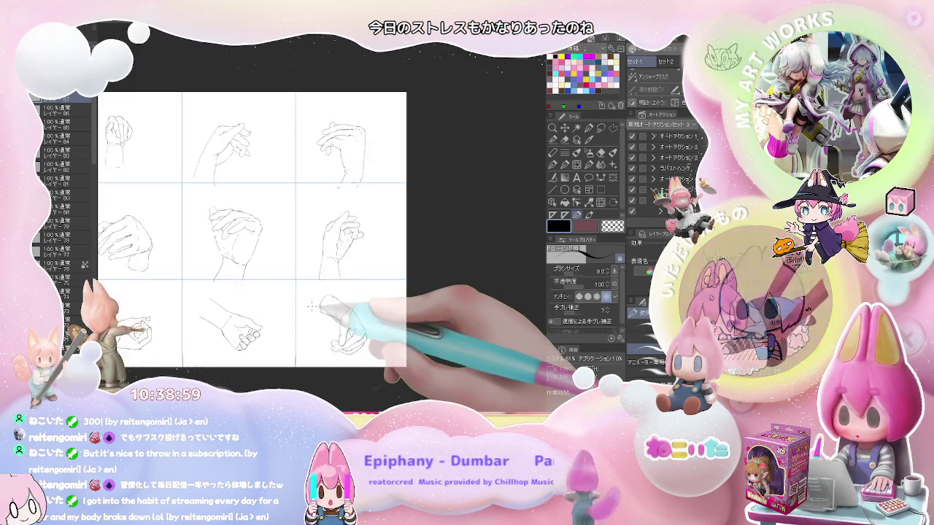
pyautogui.hotkey('ctrl', 'Tab')
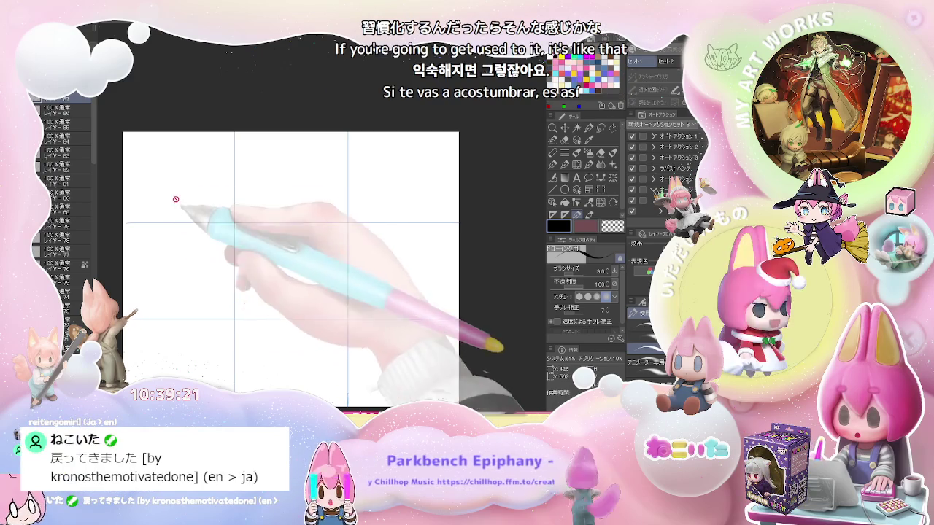
# Pan to the blank page's top-left cell and draw the first foot outline stroke upward
pyautogui.scroll(2, 165, 178)
pyautogui.moveTo(120, 158)
pyautogui.mouseDown()
pyautogui.moveTo(153, 223)
pyautogui.moveTo(151, 267)
pyautogui.moveTo(158, 249)
pyautogui.mouseUp()
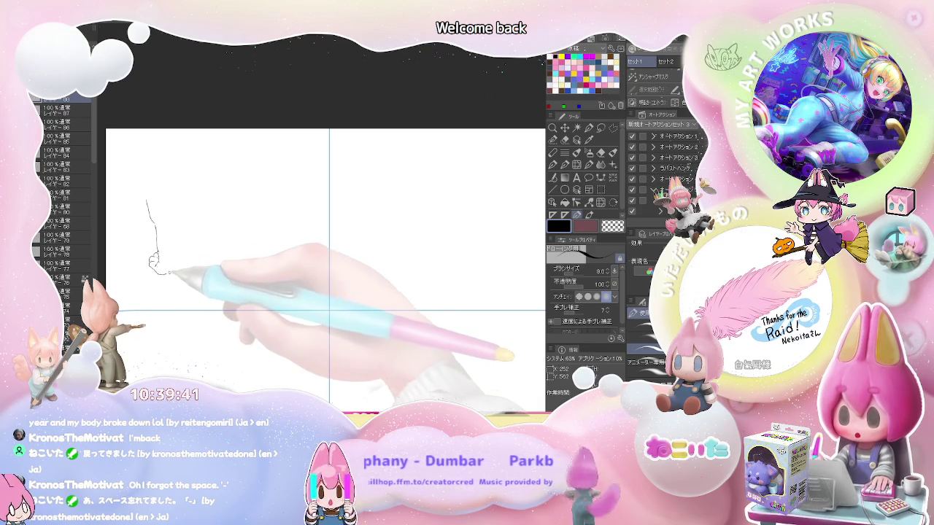
pyautogui.moveTo(179, 268); pyautogui.dragTo(184, 244)
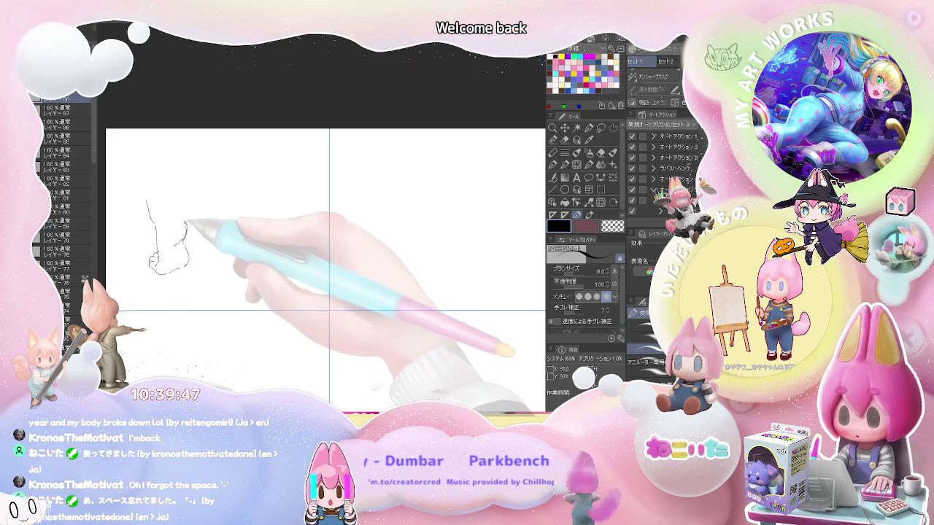
# Continue the foot's outline with ankle and toe strokes, then pan to an empty grid cell
pyautogui.moveTo(186, 222); pyautogui.dragTo(175, 207)
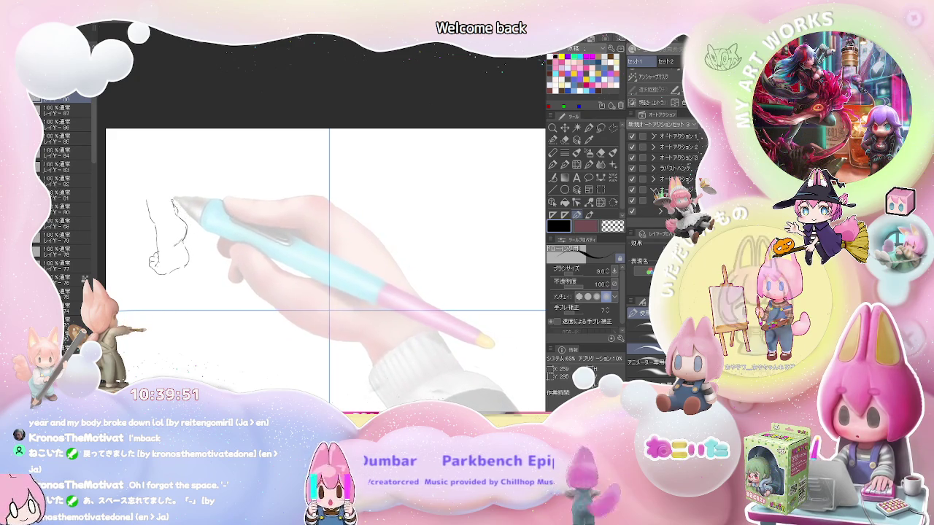
pyautogui.moveTo(170, 176)
pyautogui.mouseDown()
pyautogui.moveTo(173, 205)
pyautogui.moveTo(145, 186)
pyautogui.moveTo(188, 234)
pyautogui.mouseUp()
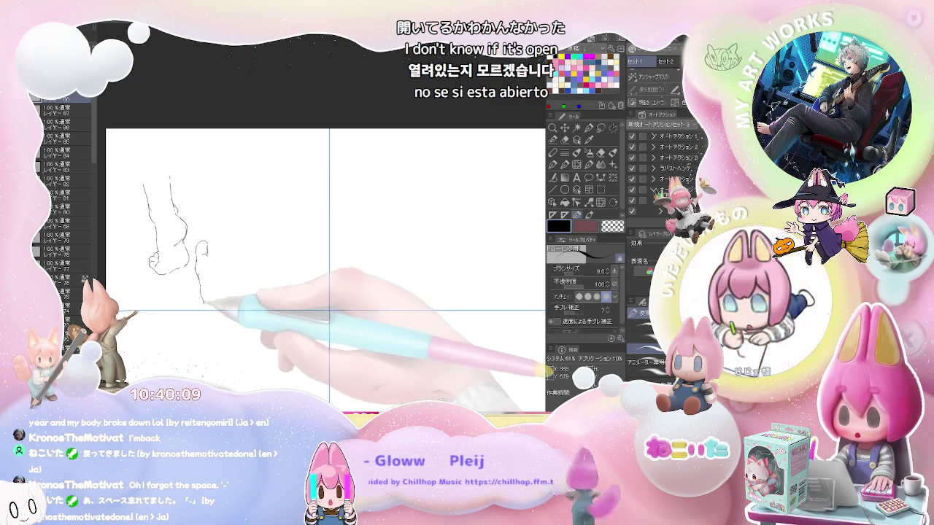
pyautogui.moveTo(206, 305); pyautogui.dragTo(208, 316)
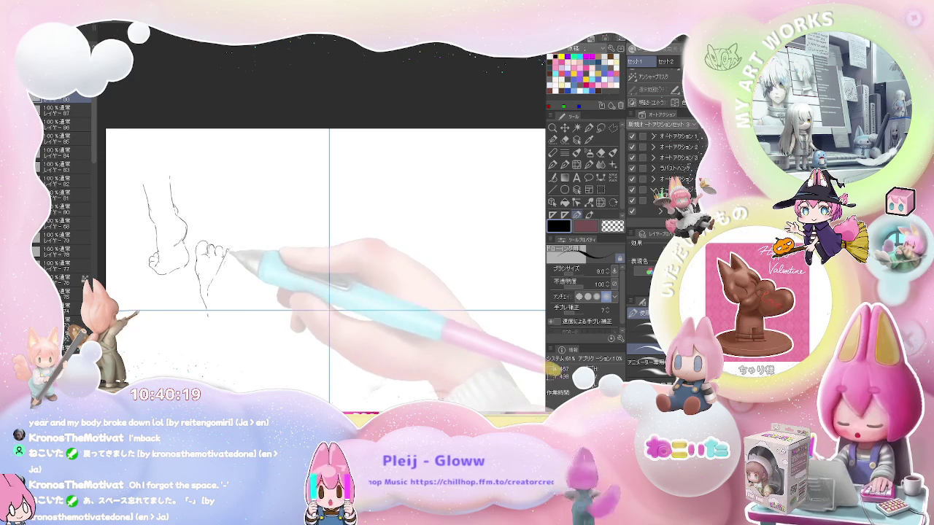
pyautogui.moveTo(232, 211); pyautogui.dragTo(224, 271)
pyautogui.moveTo(292, 261)
pyautogui.mouseDown()
pyautogui.moveTo(179, 228)
pyautogui.moveTo(207, 299)
pyautogui.mouseUp()
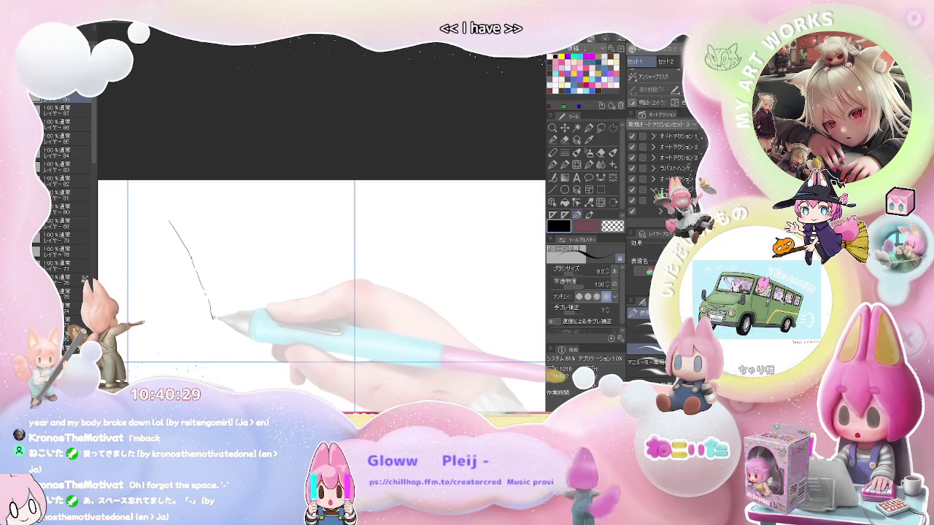
# Extend the new stroke and draw the foot's outline, heel curve and ankle lines
pyautogui.moveTo(211, 313); pyautogui.dragTo(214, 318)
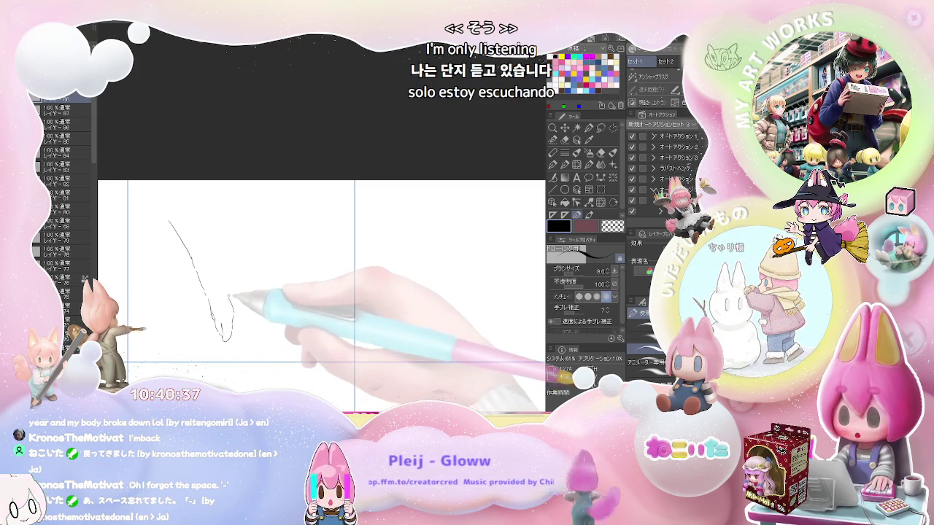
pyautogui.moveTo(229, 287); pyautogui.dragTo(236, 252)
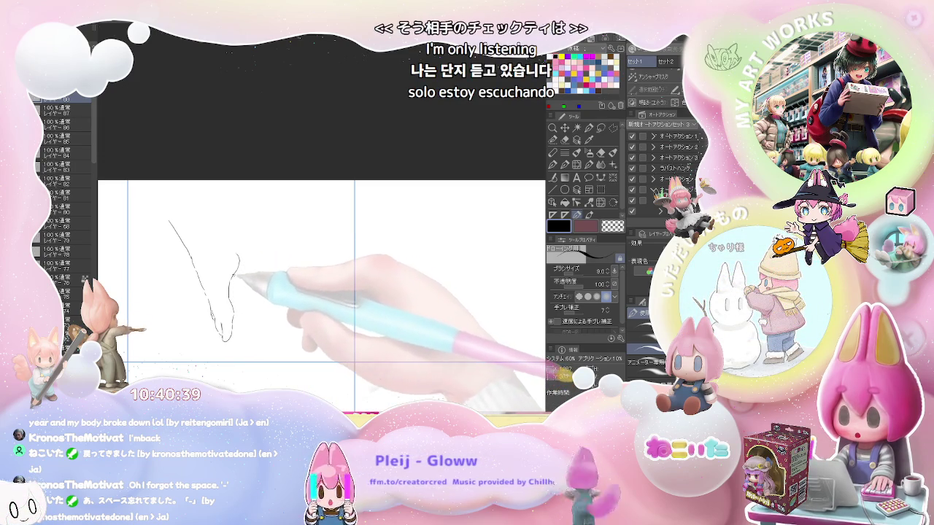
pyautogui.moveTo(235, 251)
pyautogui.mouseDown()
pyautogui.moveTo(217, 249)
pyautogui.moveTo(231, 283)
pyautogui.mouseUp()
pyautogui.moveTo(221, 250); pyautogui.dragTo(196, 213)
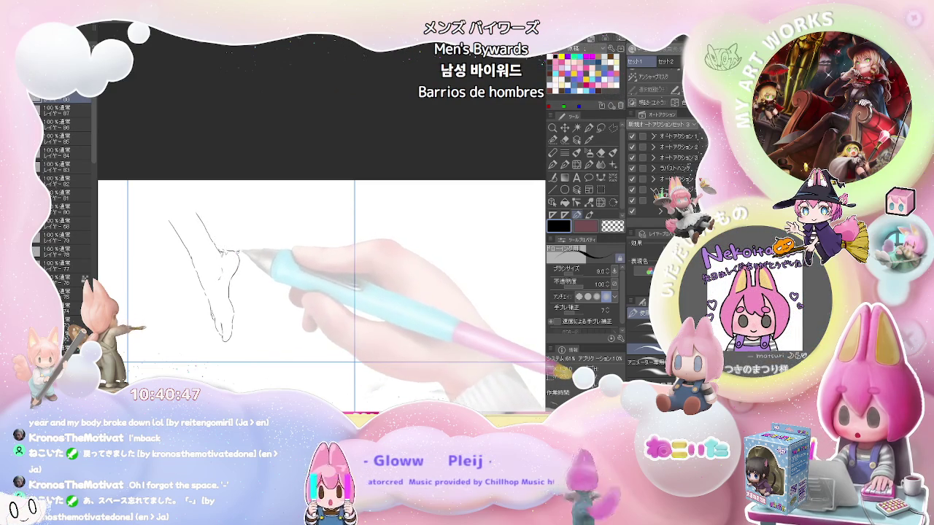
pyautogui.moveTo(248, 206); pyautogui.dragTo(243, 248)
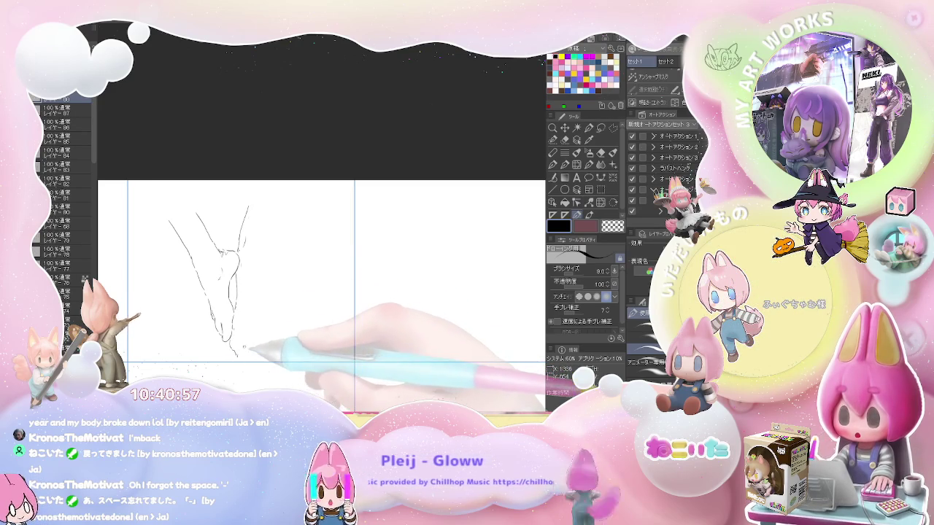
# Sketch the sole and toes of the foot with added toe detail
pyautogui.moveTo(235, 346); pyautogui.dragTo(250, 352)
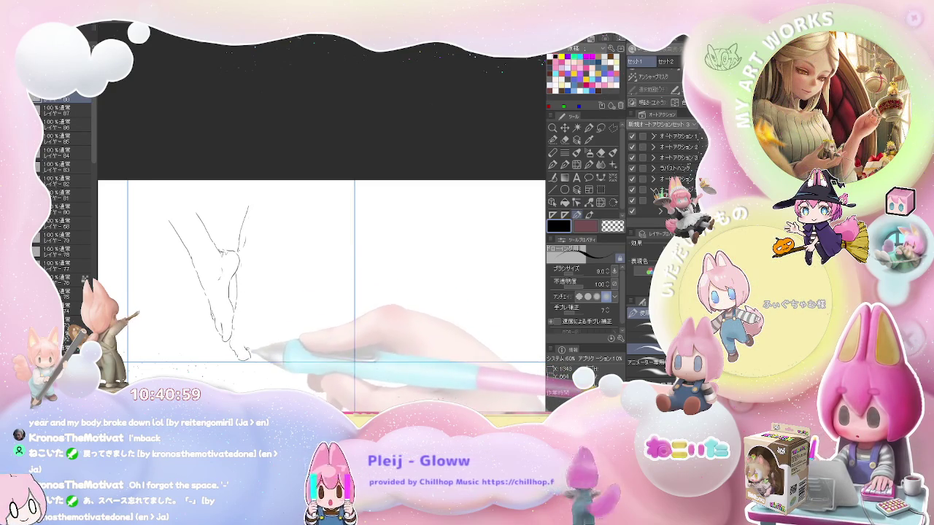
pyautogui.moveTo(249, 353); pyautogui.dragTo(267, 357)
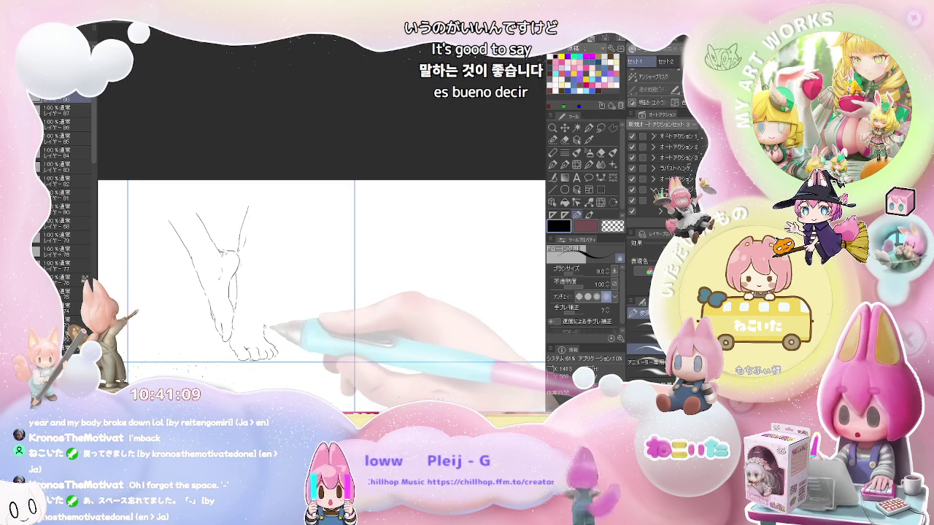
pyautogui.moveTo(260, 326); pyautogui.dragTo(264, 320)
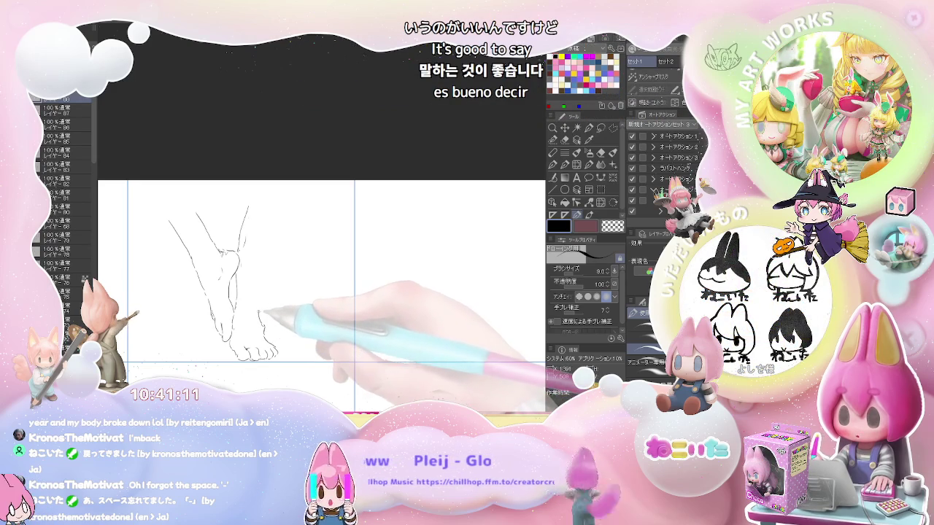
pyautogui.press('e')
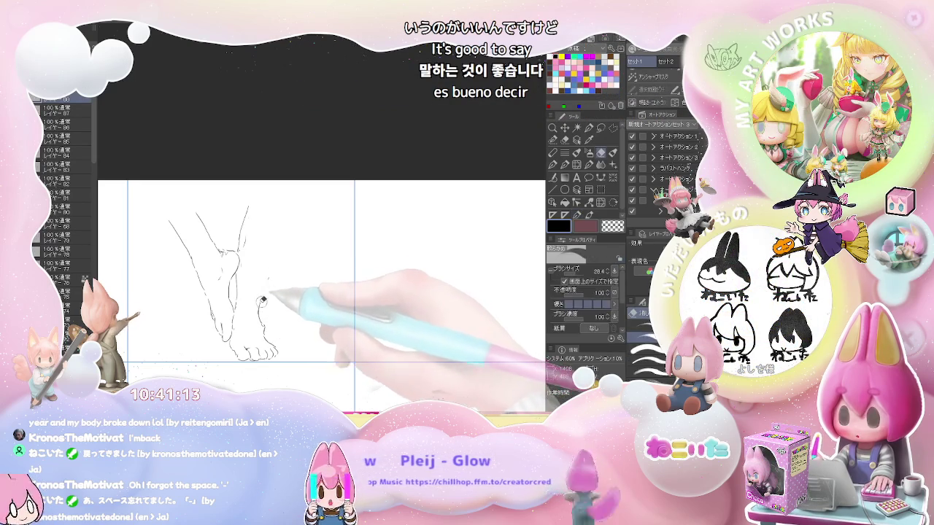
pyautogui.press('p')
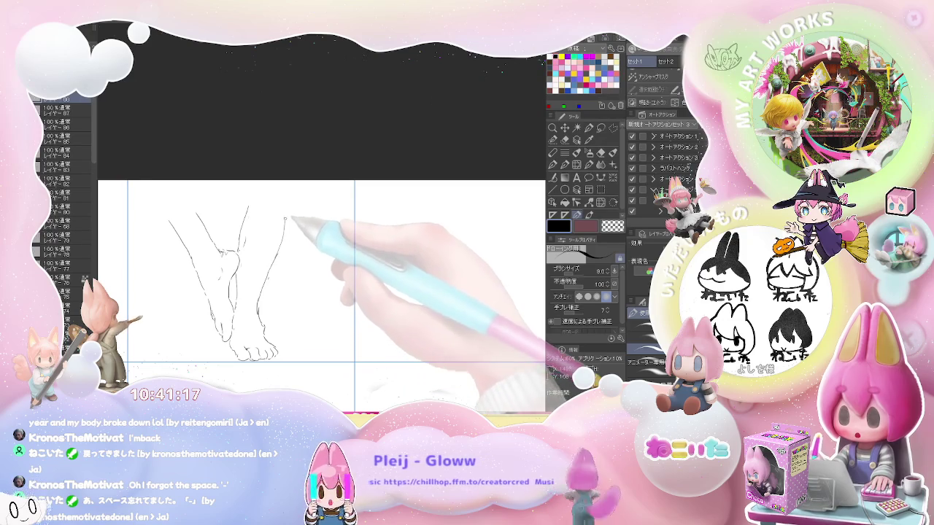
pyautogui.scroll(-1, 275, 288)
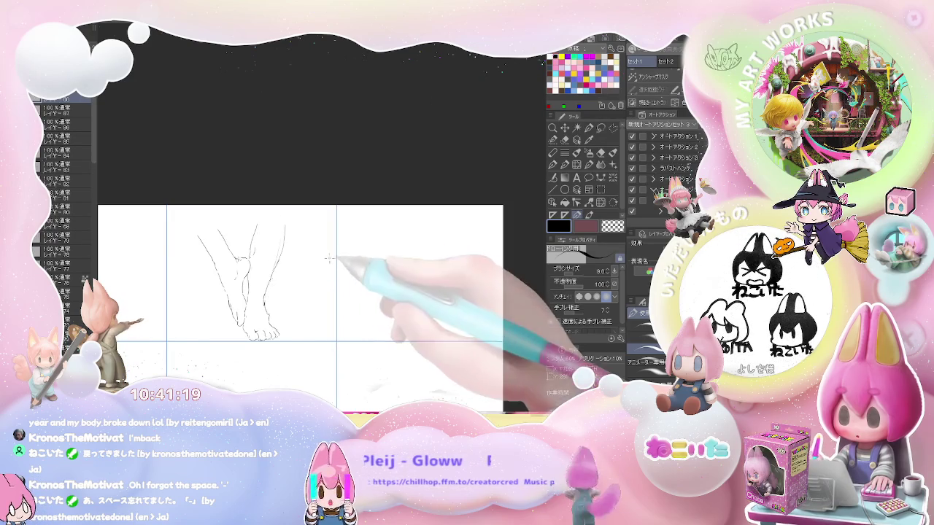
# Draw a new foot outline down to the toes and a line rising from them
pyautogui.scroll(-2, 276, 287)
pyautogui.scroll(2, 228, 255)
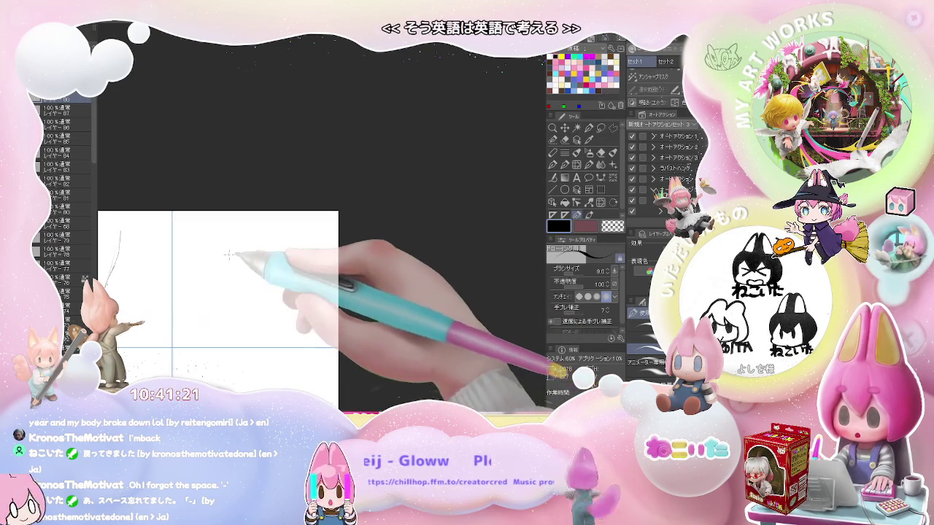
pyautogui.moveTo(222, 254)
pyautogui.mouseDown()
pyautogui.moveTo(210, 271)
pyautogui.moveTo(216, 303)
pyautogui.mouseUp()
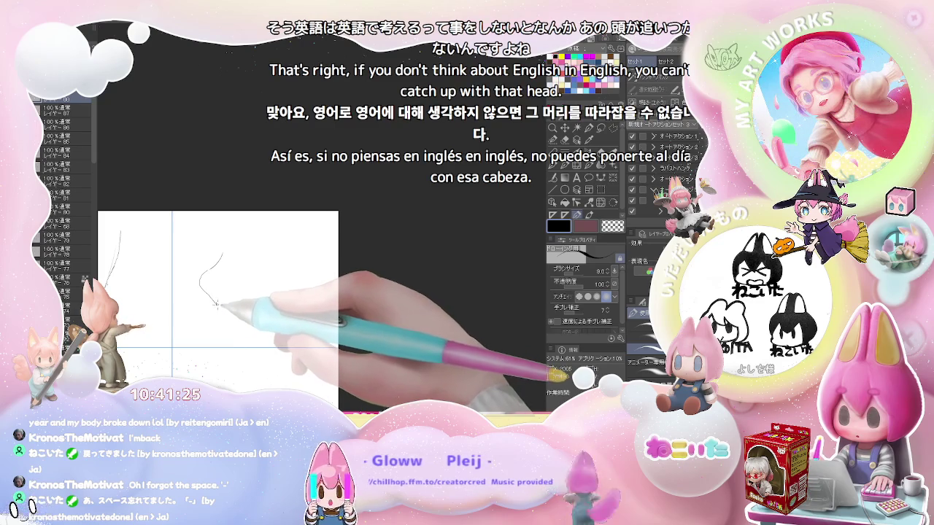
pyautogui.moveTo(218, 310)
pyautogui.mouseDown()
pyautogui.moveTo(220, 326)
pyautogui.moveTo(237, 329)
pyautogui.mouseUp()
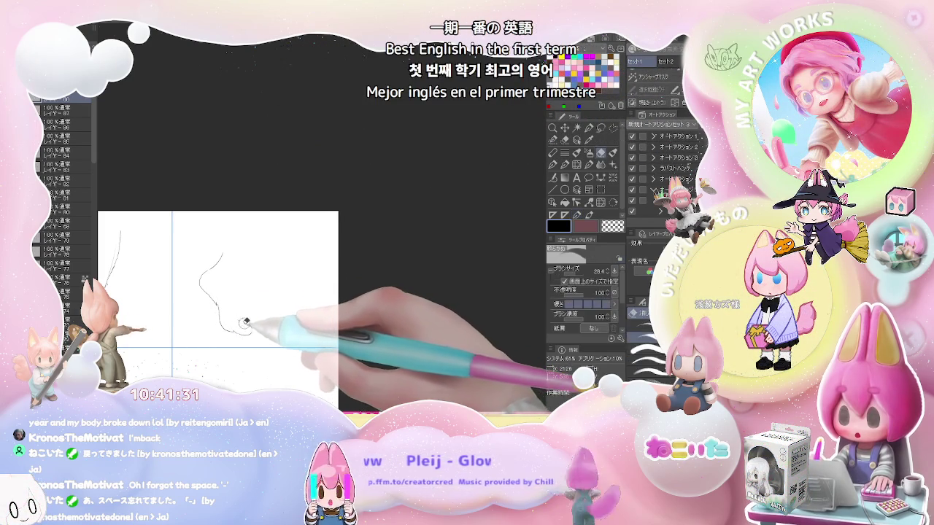
pyautogui.moveTo(241, 324)
pyautogui.mouseDown()
pyautogui.moveTo(251, 332)
pyautogui.moveTo(255, 315)
pyautogui.mouseUp()
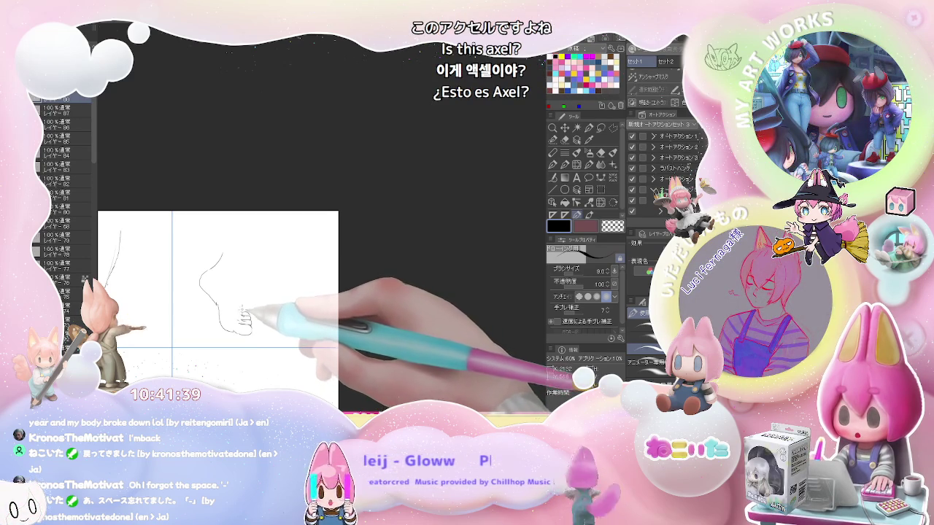
pyautogui.moveTo(246, 297)
pyautogui.mouseDown()
pyautogui.moveTo(248, 267)
pyautogui.moveTo(276, 238)
pyautogui.mouseUp()
# Add the ankle's back line and extend the sole and top contours rightward
pyautogui.press('e')
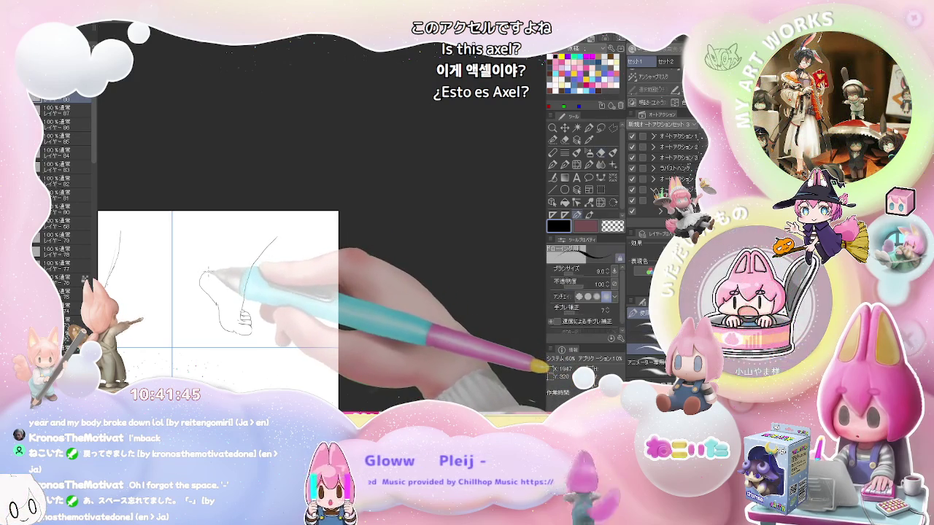
pyautogui.press('p')
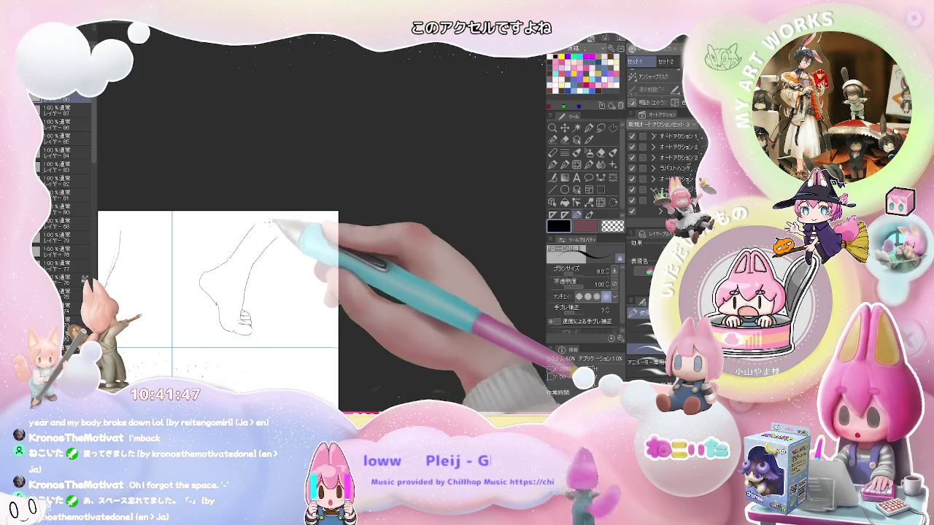
pyautogui.moveTo(271, 271); pyautogui.dragTo(230, 261)
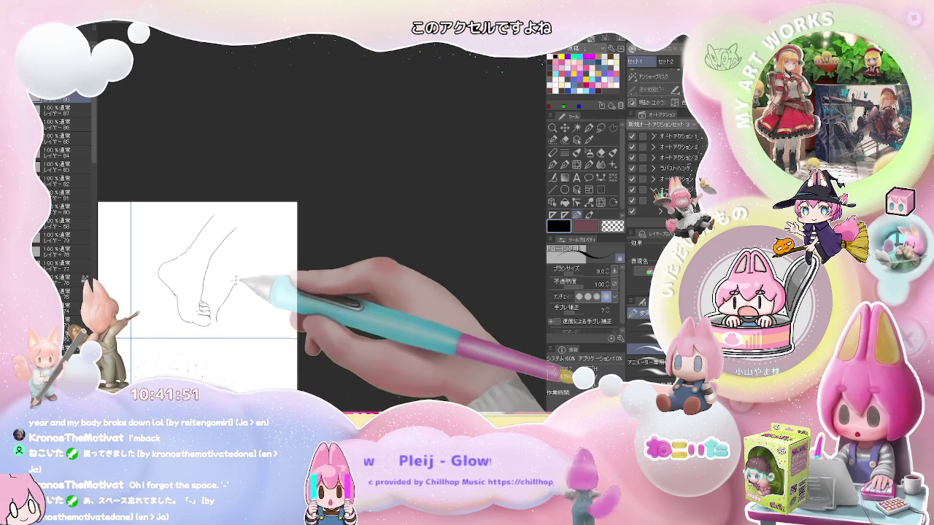
pyautogui.moveTo(227, 299); pyautogui.dragTo(237, 271)
pyautogui.moveTo(246, 237); pyautogui.dragTo(240, 270)
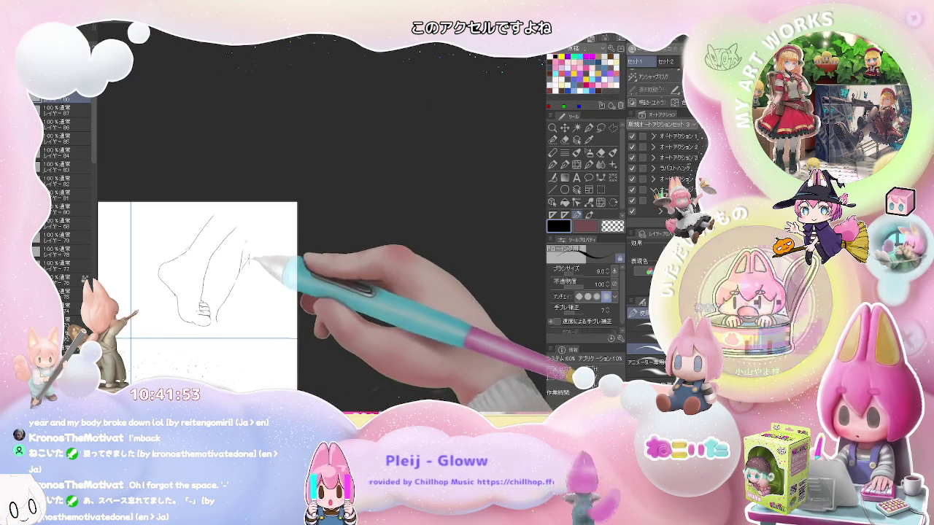
pyautogui.moveTo(243, 329); pyautogui.dragTo(263, 332)
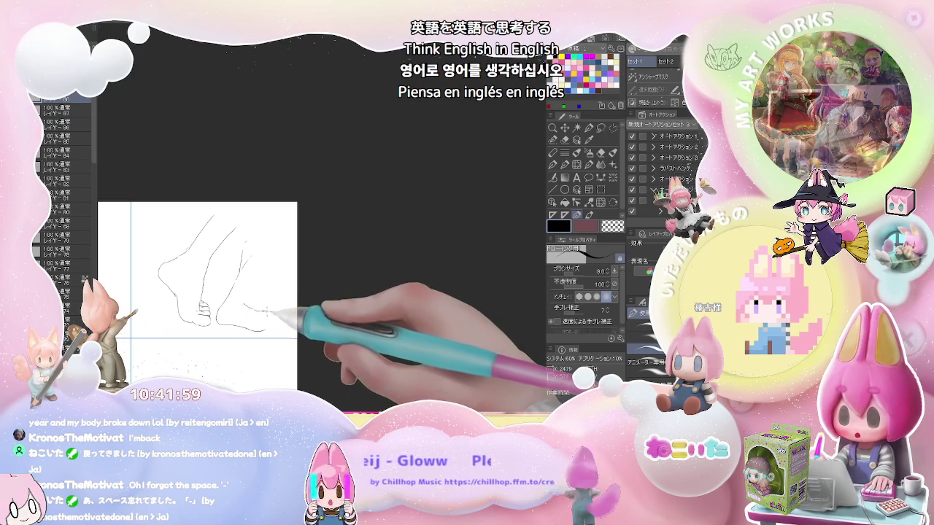
pyautogui.moveTo(269, 312); pyautogui.dragTo(284, 315)
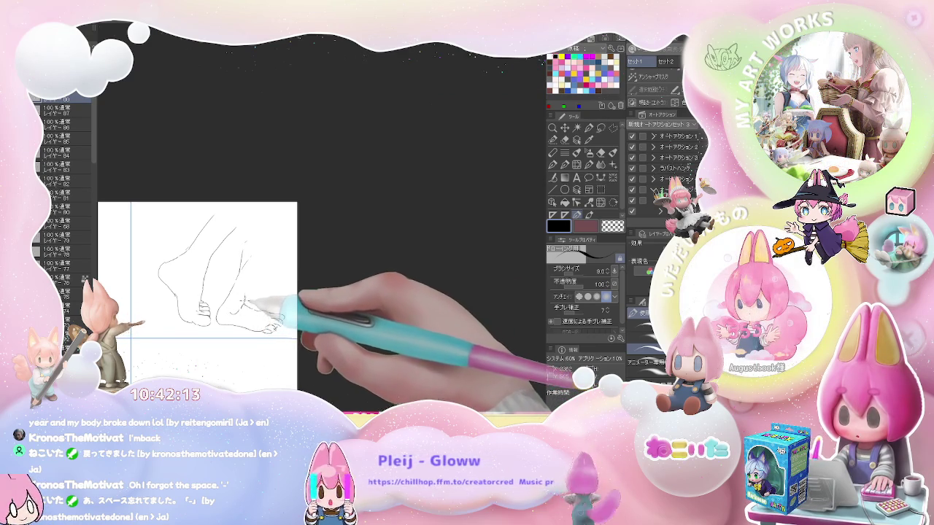
# Erase the right foot's ankle lines, redraw that contour, and zoom out to the foot grid
pyautogui.press('e')
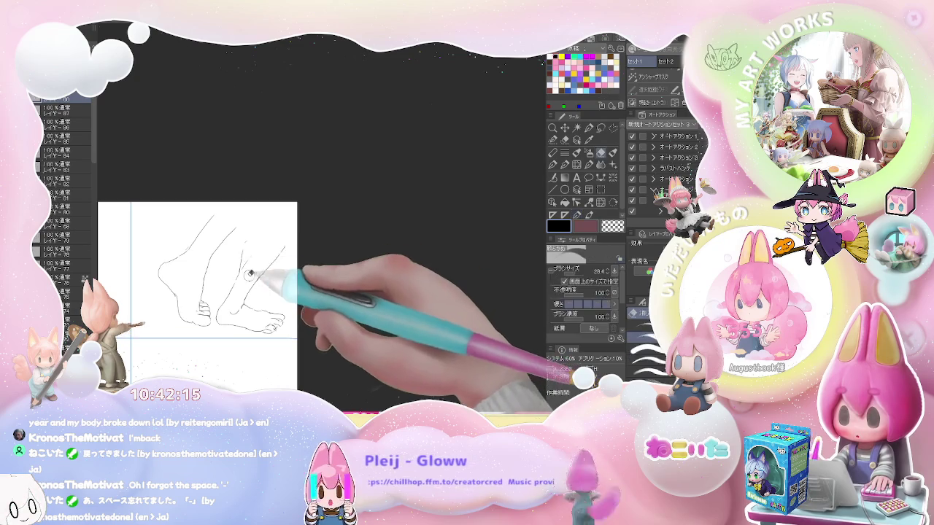
pyautogui.moveTo(250, 275); pyautogui.dragTo(222, 317)
pyautogui.press('p')
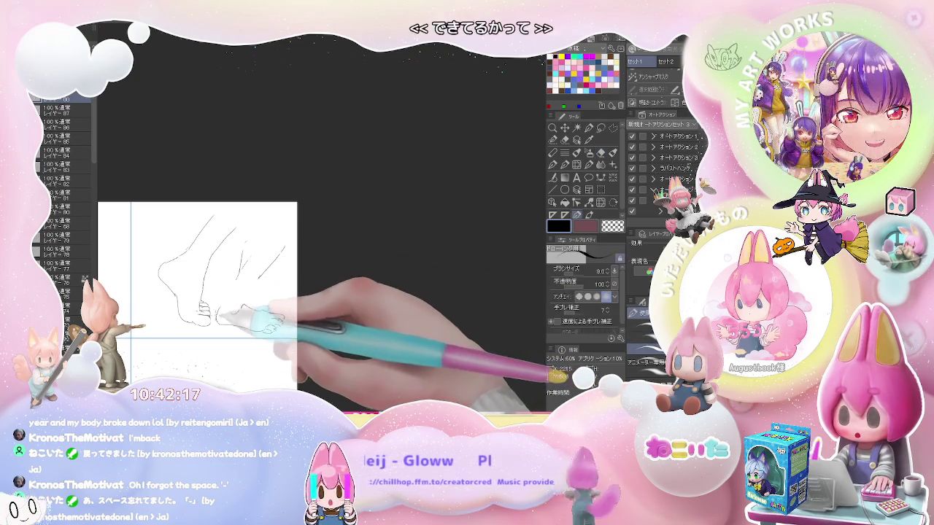
pyautogui.moveTo(240, 260)
pyautogui.mouseDown()
pyautogui.moveTo(252, 243)
pyautogui.moveTo(267, 246)
pyautogui.moveTo(264, 269)
pyautogui.mouseUp()
pyautogui.hotkey('ctrl', '-')
pyautogui.scroll(3, 211, 274)
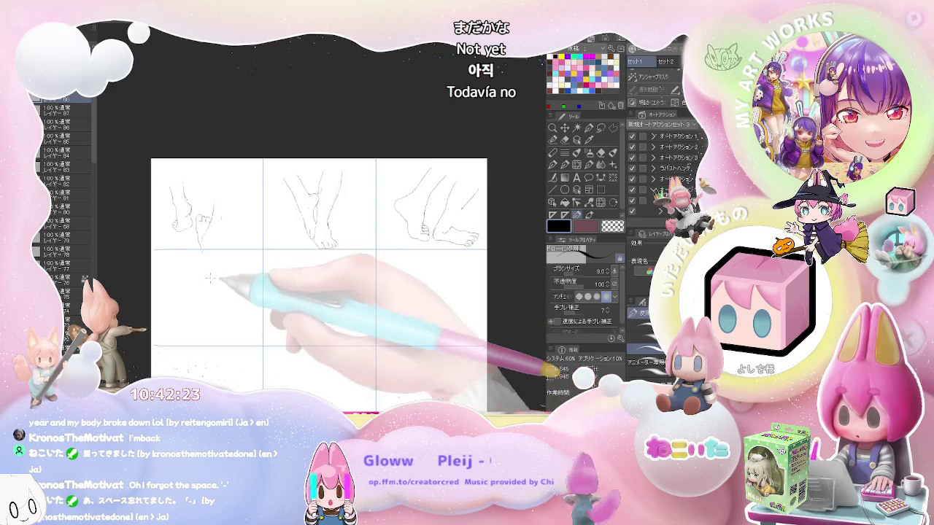
# Draw the heel curve, foot outline and toe curl in the lower-left panel
pyautogui.scroll(3, 212, 273)
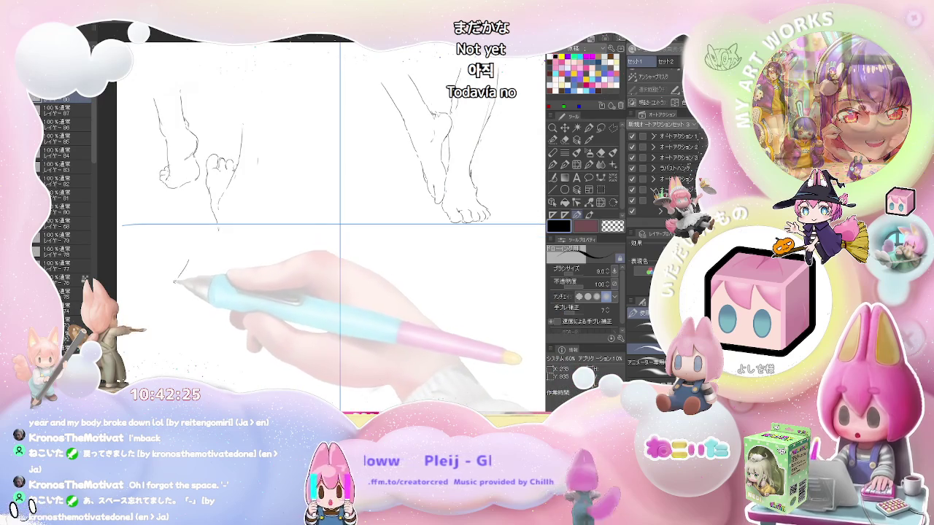
pyautogui.moveTo(188, 260); pyautogui.dragTo(158, 315)
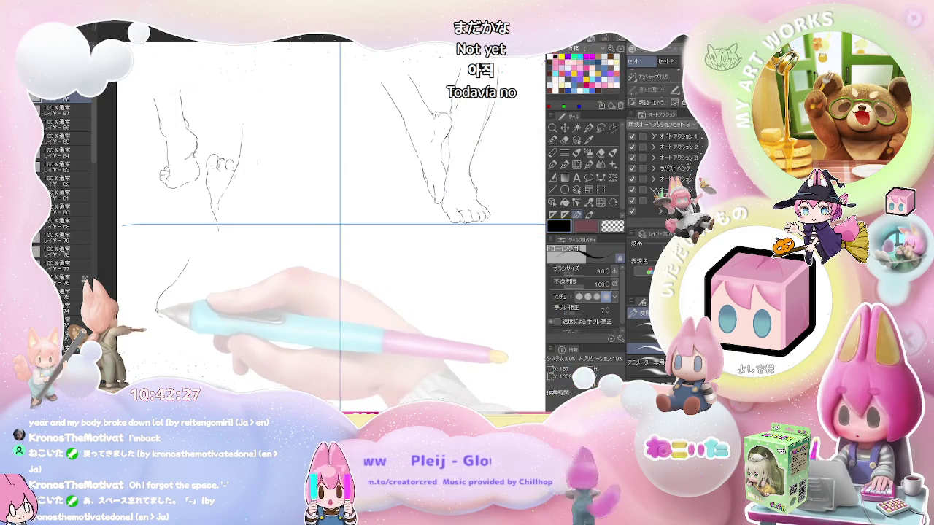
pyautogui.moveTo(162, 318); pyautogui.dragTo(217, 367)
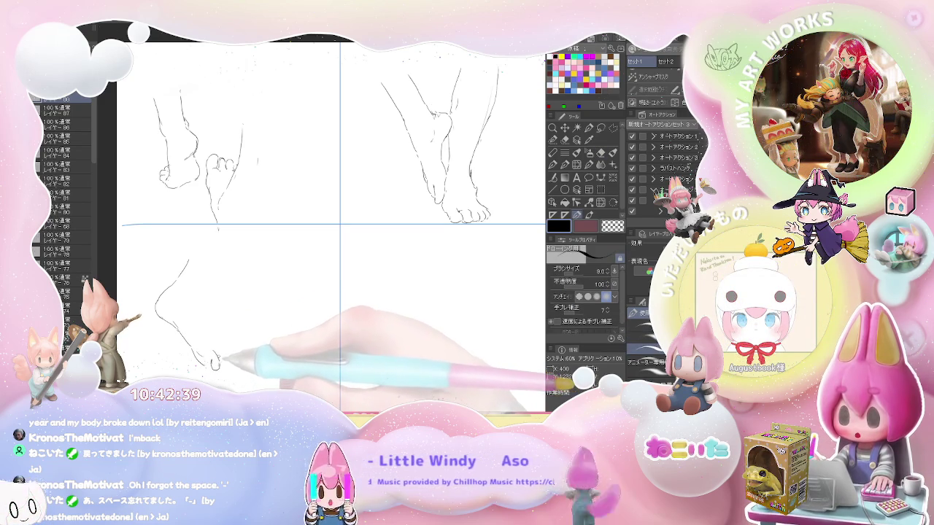
pyautogui.moveTo(216, 364); pyautogui.dragTo(225, 369)
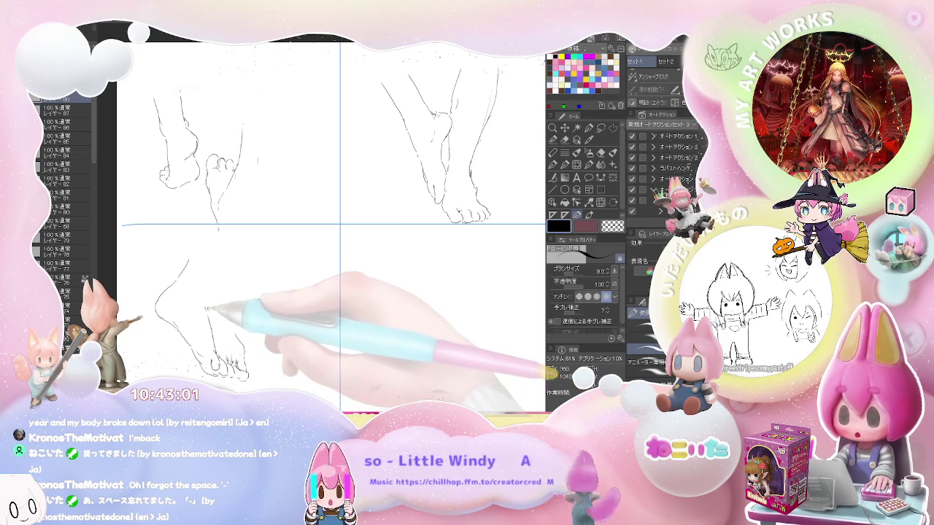
pyautogui.press('e')
pyautogui.press('p')
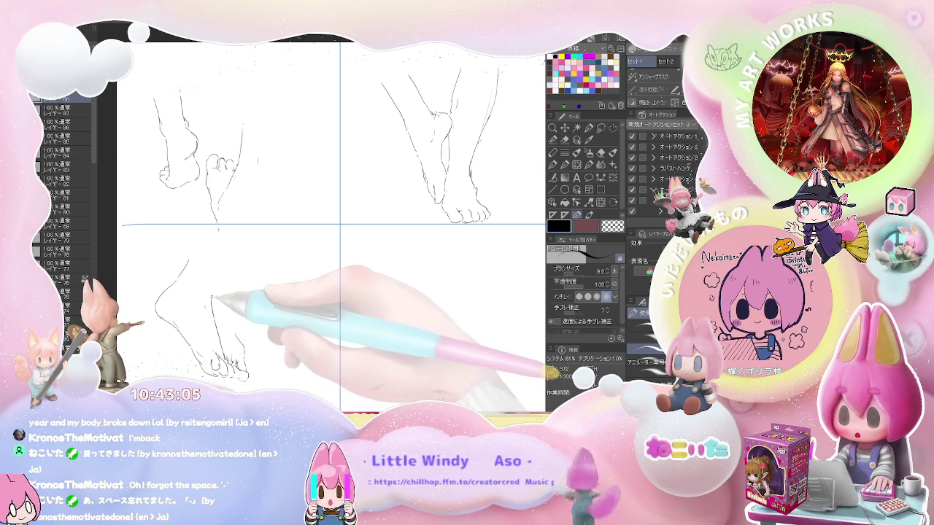
# Add the leg contours down to the ankle, then zoom out and pan to the next empty row
pyautogui.moveTo(212, 297); pyautogui.dragTo(214, 283)
pyautogui.moveTo(278, 230); pyautogui.dragTo(216, 268)
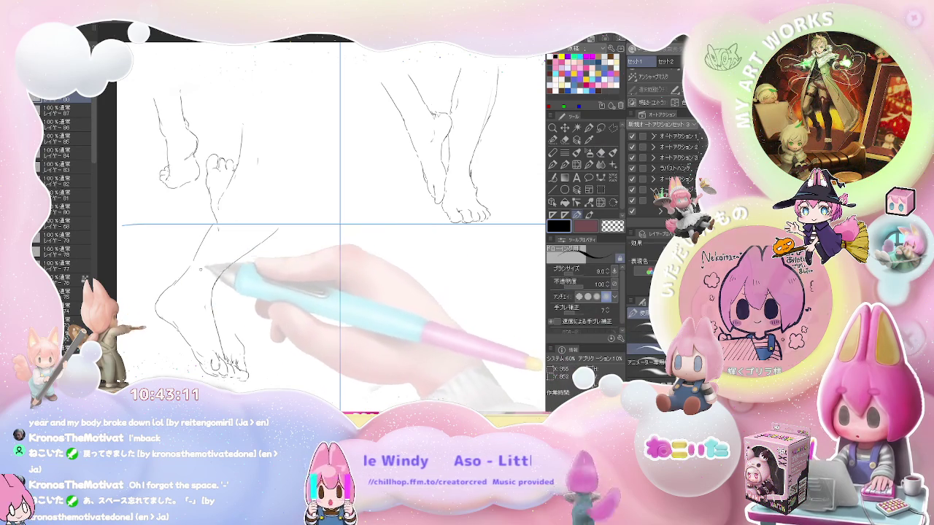
pyautogui.moveTo(217, 227); pyautogui.dragTo(178, 276)
pyautogui.moveTo(160, 228); pyautogui.dragTo(180, 271)
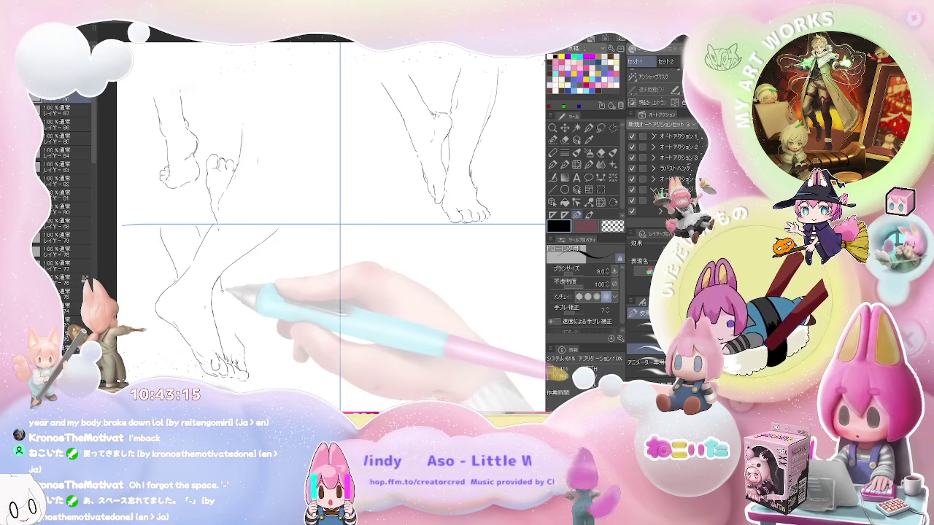
pyautogui.press('e')
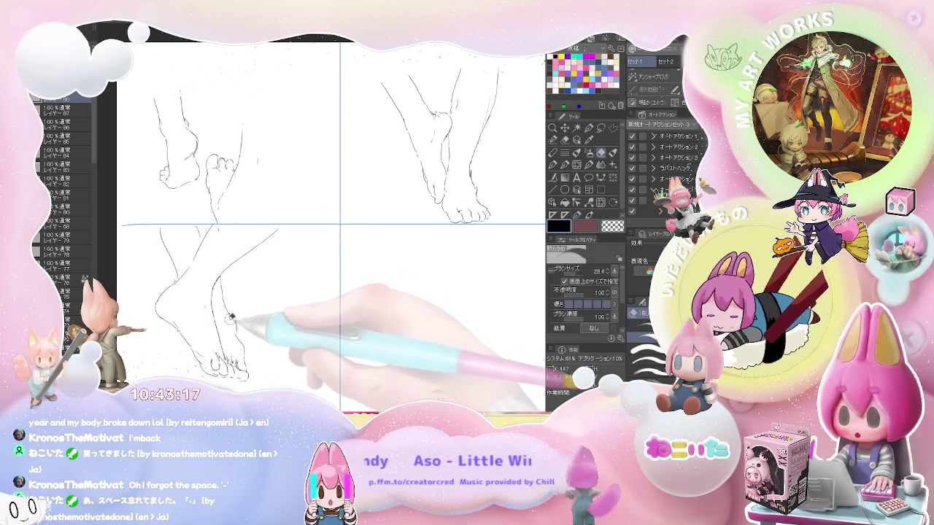
pyautogui.press('p')
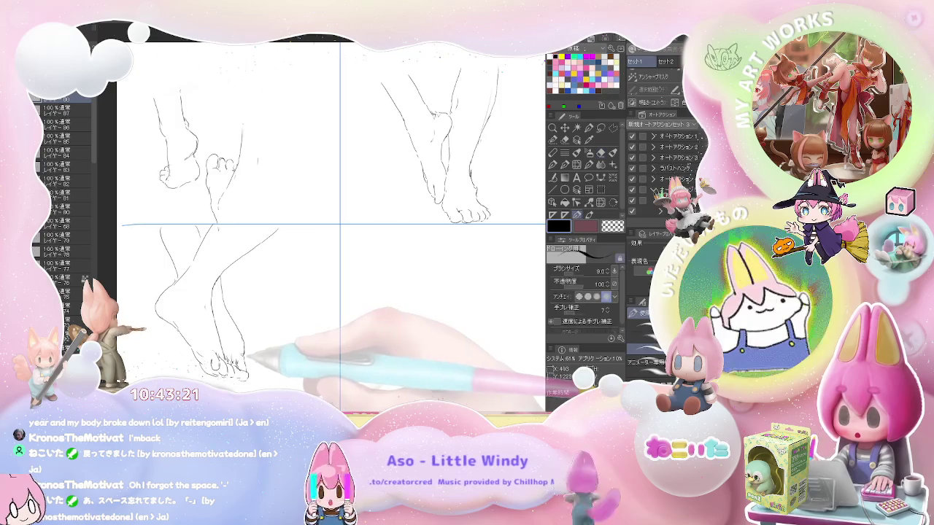
pyautogui.hotkey('ctrl', '-')
pyautogui.moveTo(411, 307); pyautogui.dragTo(241, 268)
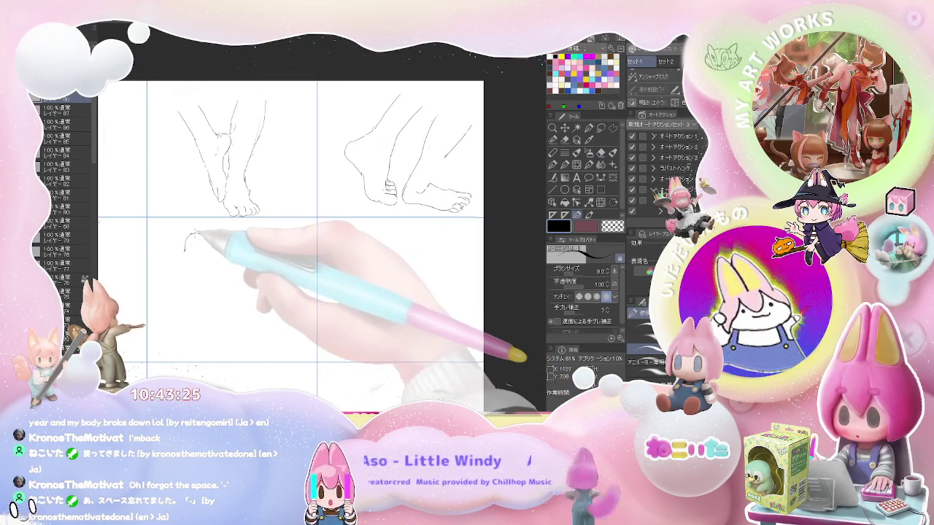
# Outline a new foot down to its heel in the empty centre panel, erasing corrections
pyautogui.moveTo(194, 235)
pyautogui.mouseDown()
pyautogui.moveTo(197, 254)
pyautogui.moveTo(211, 252)
pyautogui.mouseUp()
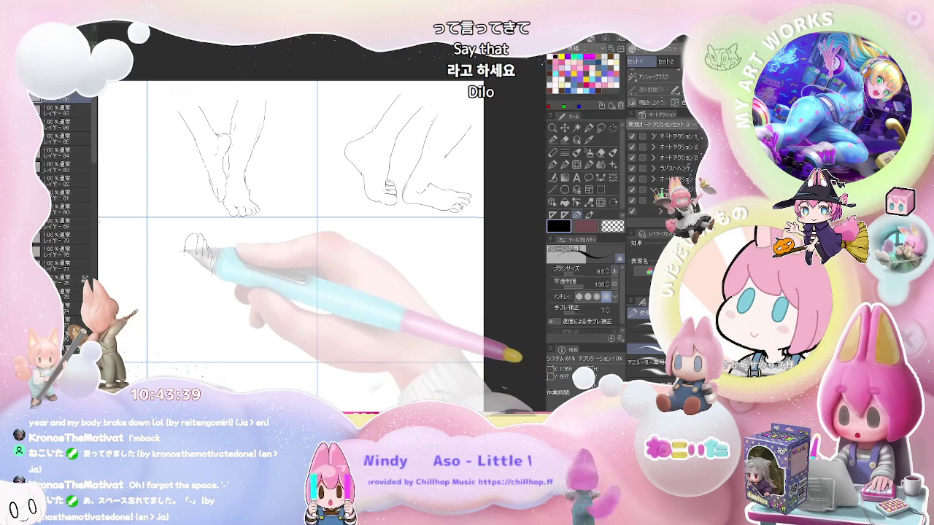
pyautogui.press('e')
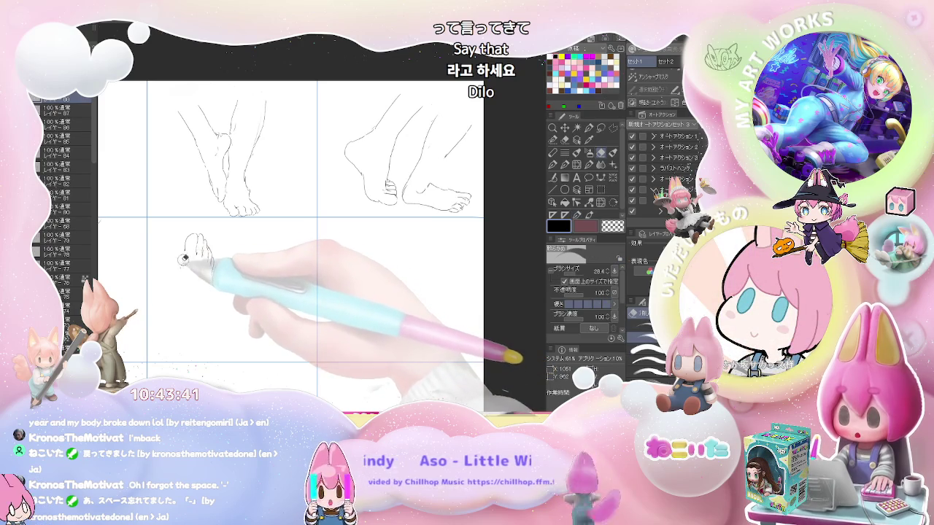
pyautogui.press('p')
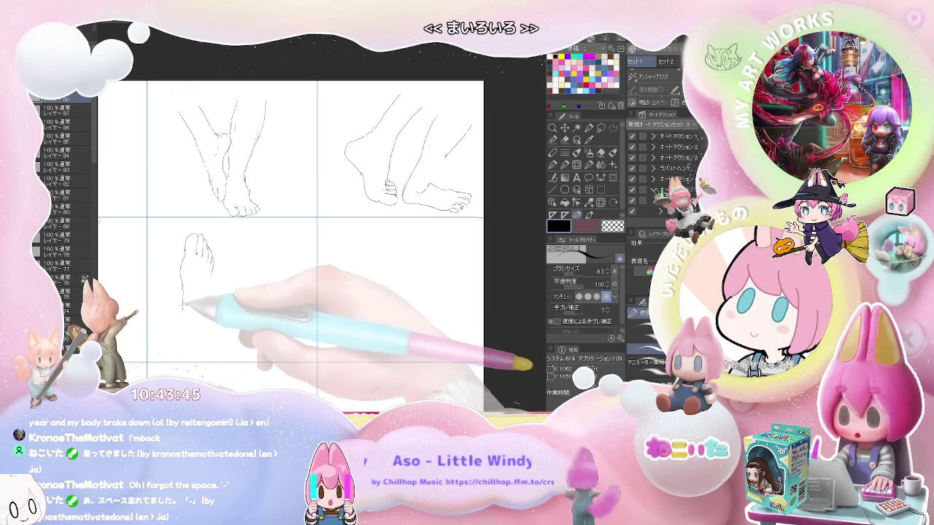
pyautogui.press('e')
pyautogui.press('p')
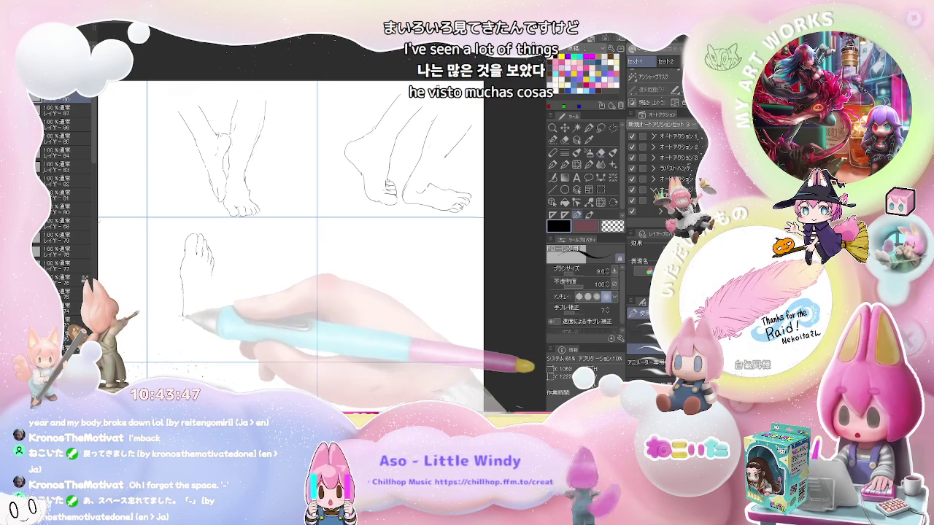
pyautogui.moveTo(180, 327); pyautogui.dragTo(182, 347)
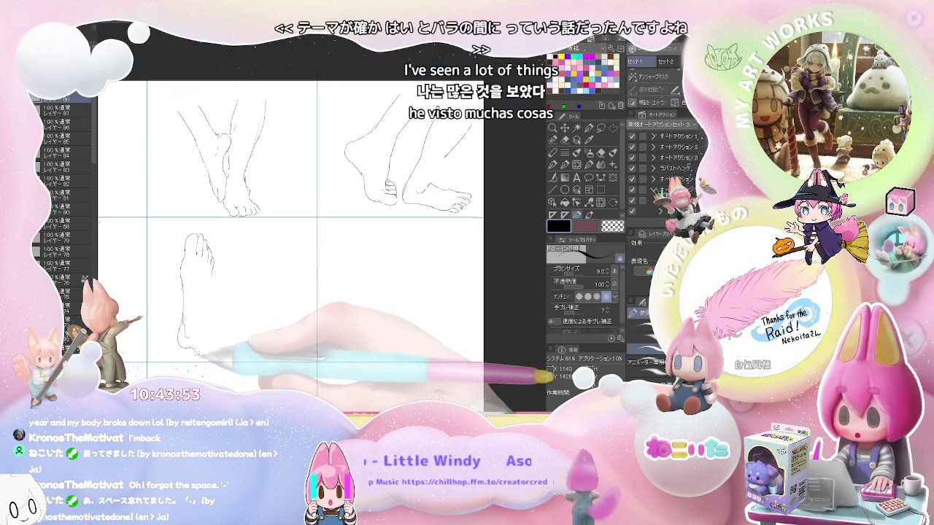
pyautogui.press('e')
pyautogui.press('p')
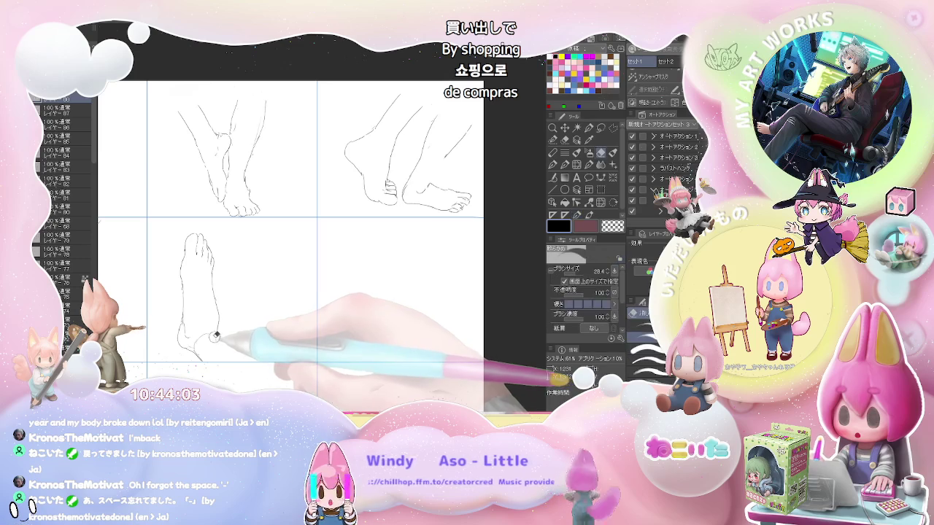
pyautogui.press('e')
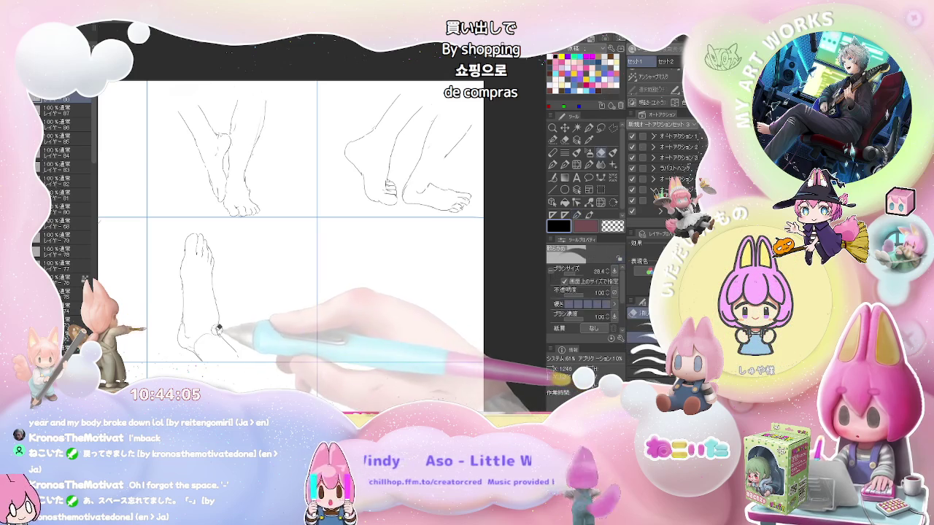
pyautogui.press('p')
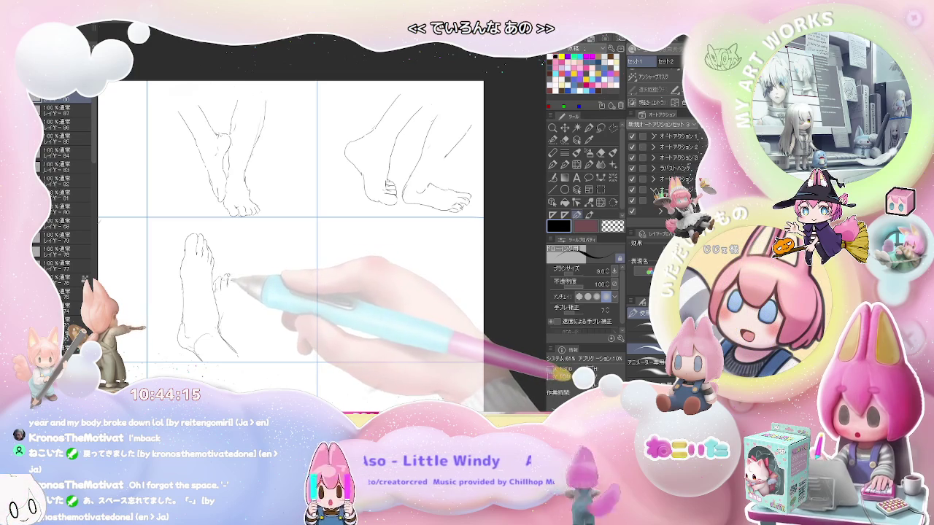
# Draw a second foot's toes beside the first, then zoom out to six foot panels
pyautogui.moveTo(232, 277); pyautogui.dragTo(230, 343)
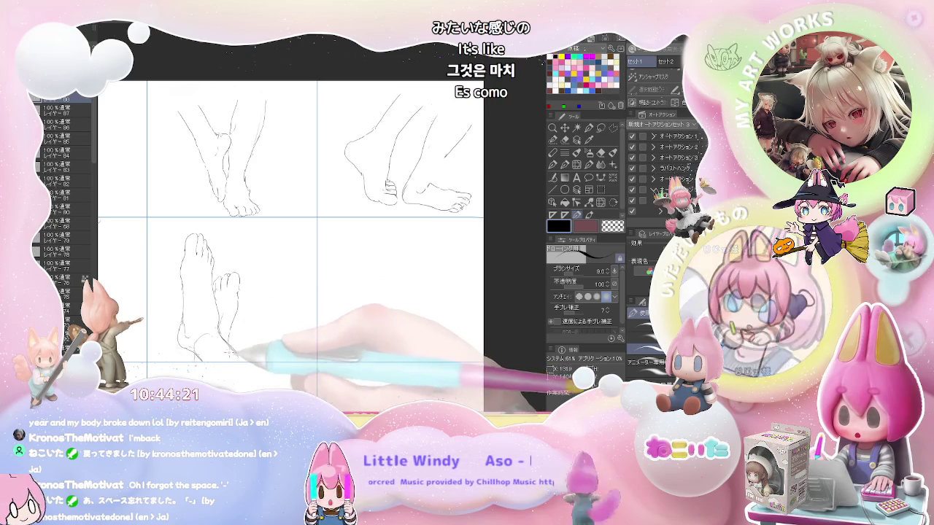
pyautogui.hotkey('ctrl', '-')
pyautogui.hotkey('ctrl', '-')
pyautogui.moveTo(354, 328); pyautogui.dragTo(285, 264)
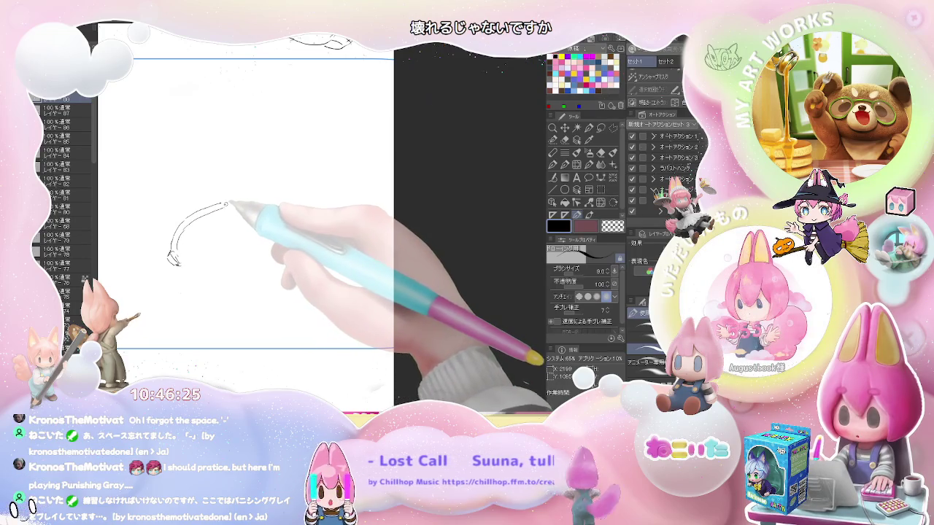
# Extend the arc to the right and add a bottom curve to close the oval loop
pyautogui.moveTo(212, 207); pyautogui.dragTo(240, 204)
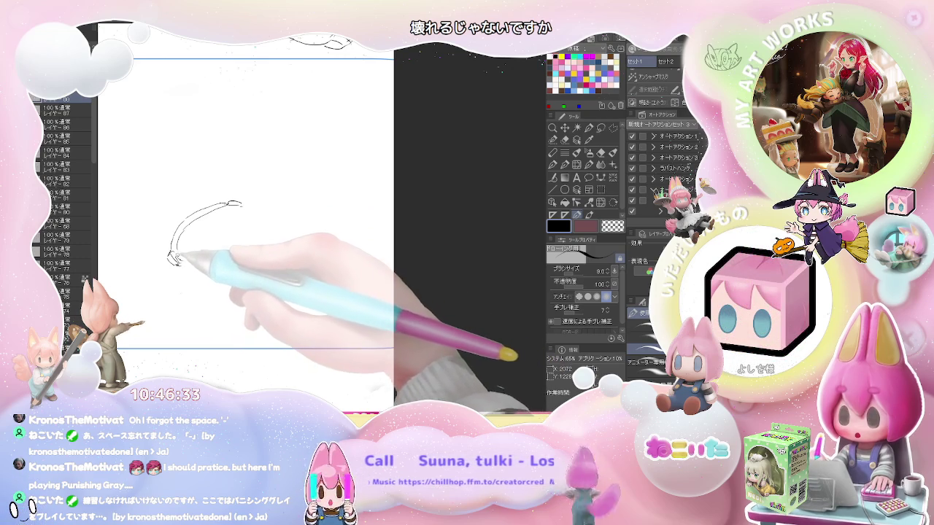
pyautogui.moveTo(172, 261); pyautogui.dragTo(235, 249)
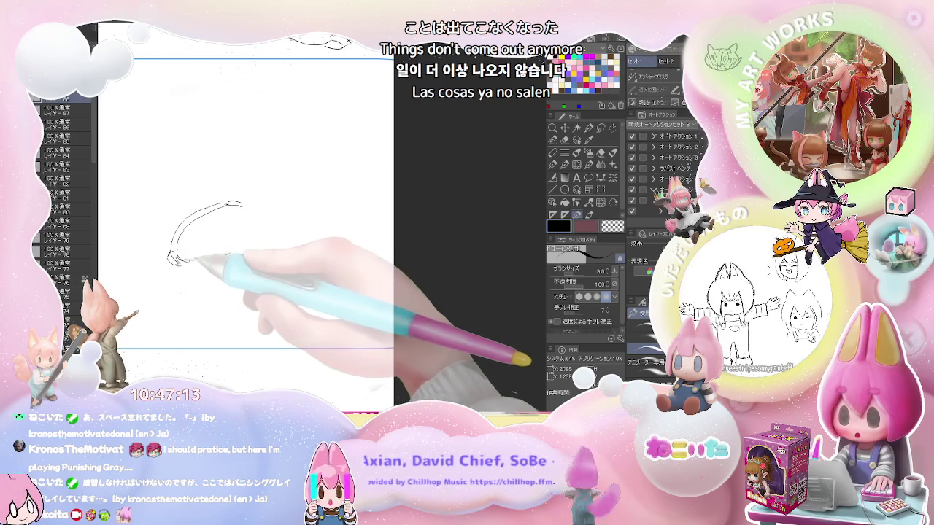
pyautogui.press('alt')
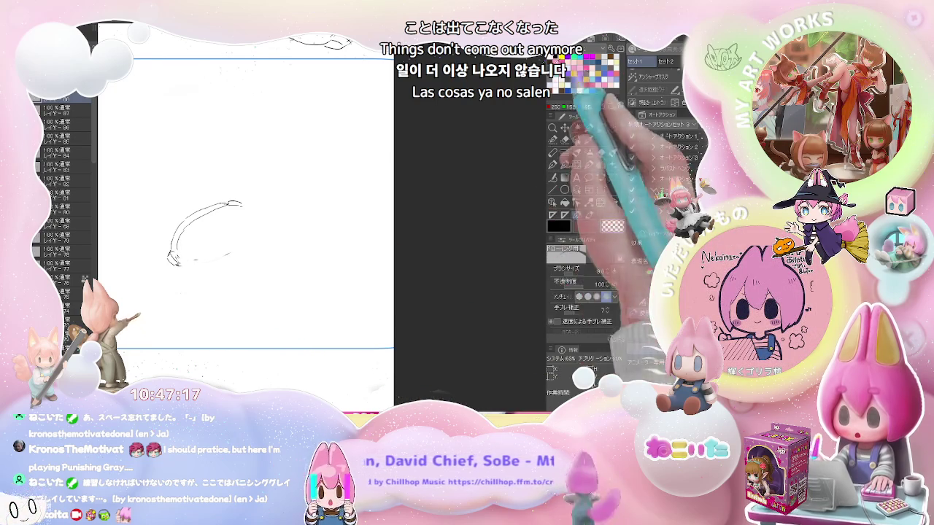
pyautogui.click(600, 152)
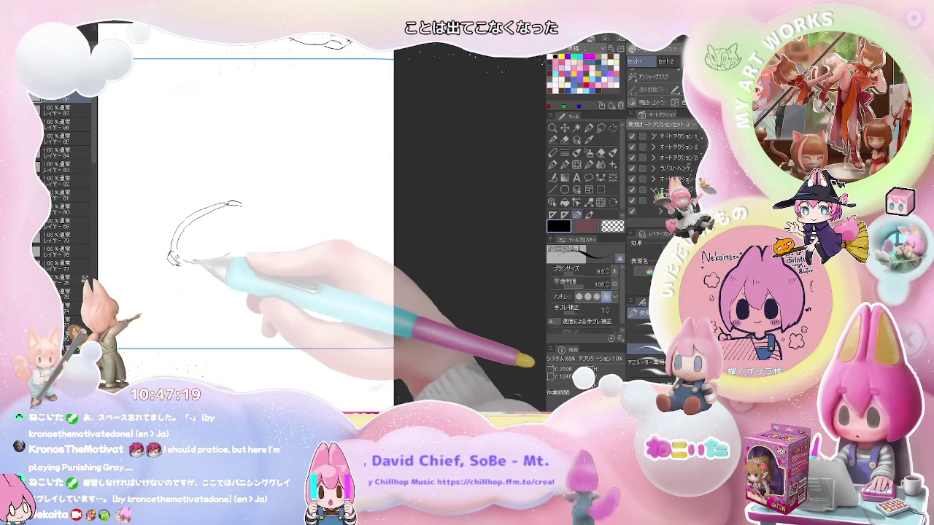
# Redraw the loop's bottom edge and add a short stroke along it, erasing stray lines
pyautogui.press('p')
pyautogui.moveTo(173, 261)
pyautogui.mouseDown()
pyautogui.moveTo(211, 259)
pyautogui.moveTo(252, 217)
pyautogui.mouseUp()
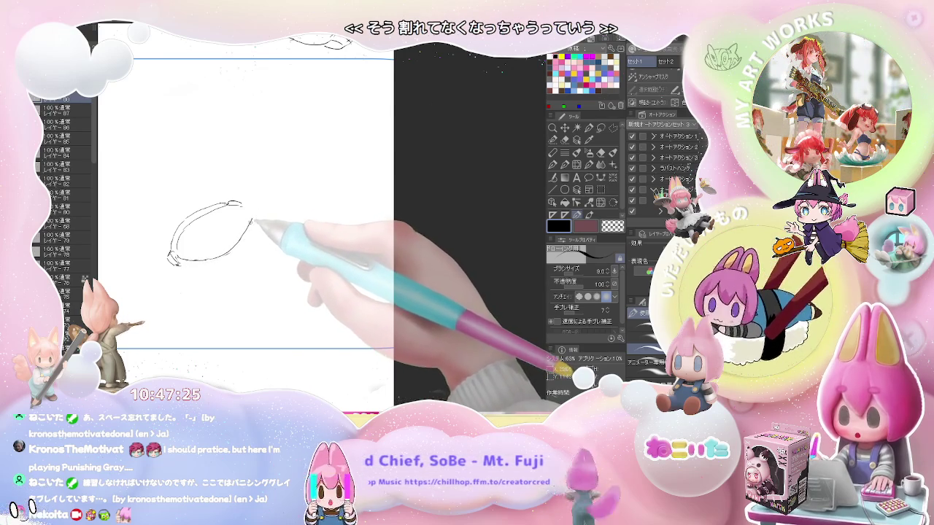
pyautogui.moveTo(186, 265); pyautogui.dragTo(220, 264)
pyautogui.press('e')
pyautogui.press('p')
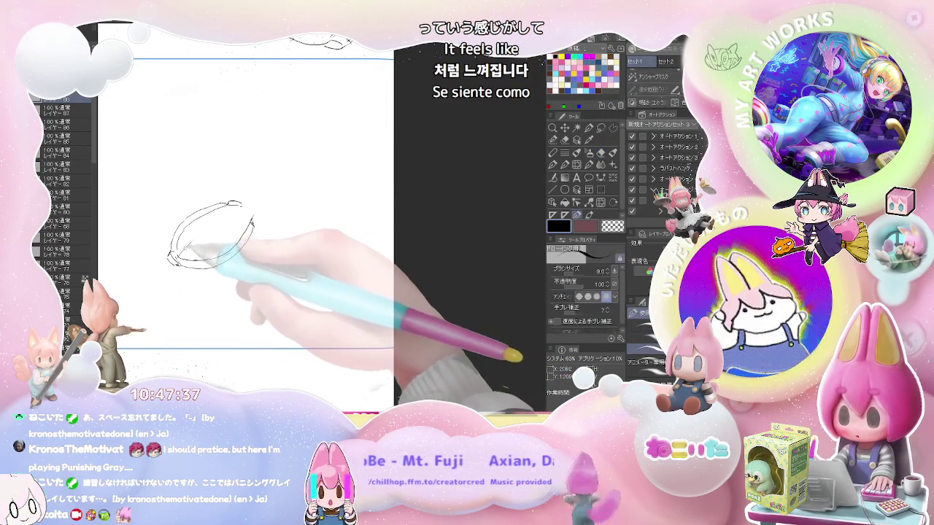
pyautogui.press('e')
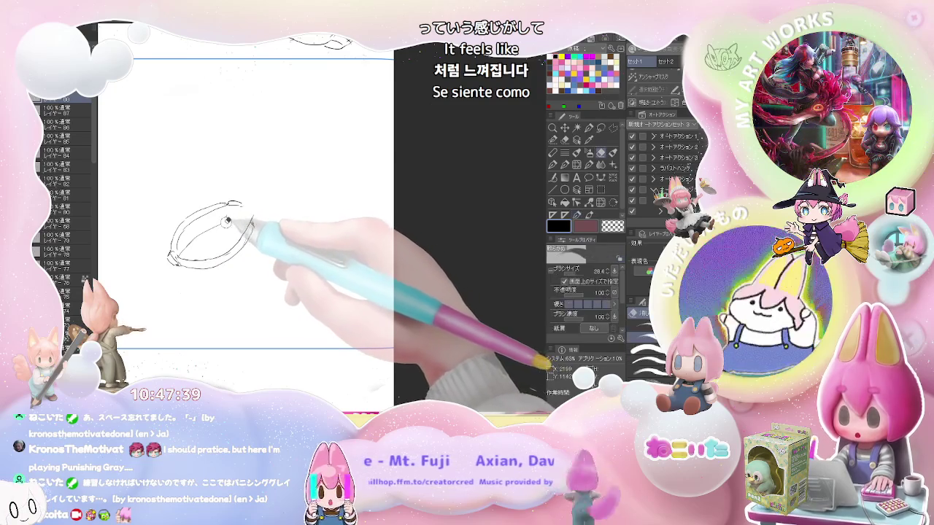
pyautogui.press('p')
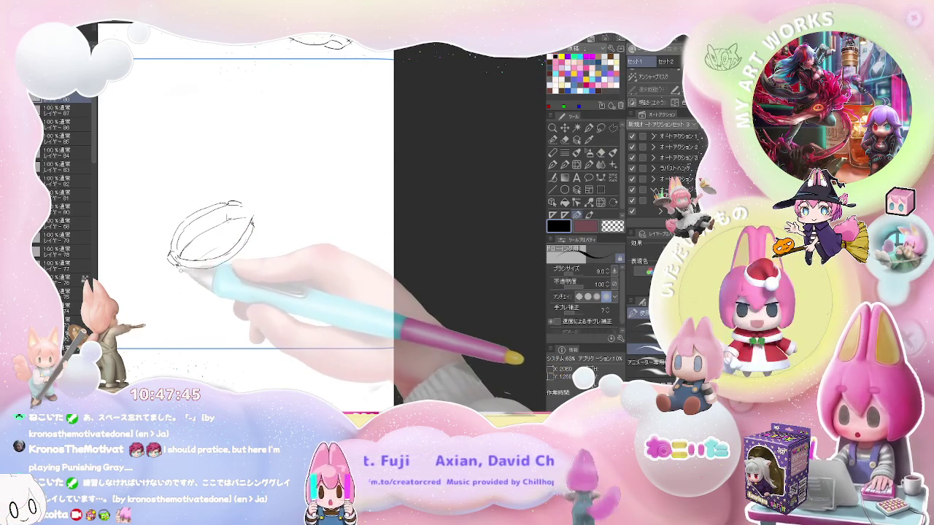
pyautogui.press('e')
pyautogui.press('p')
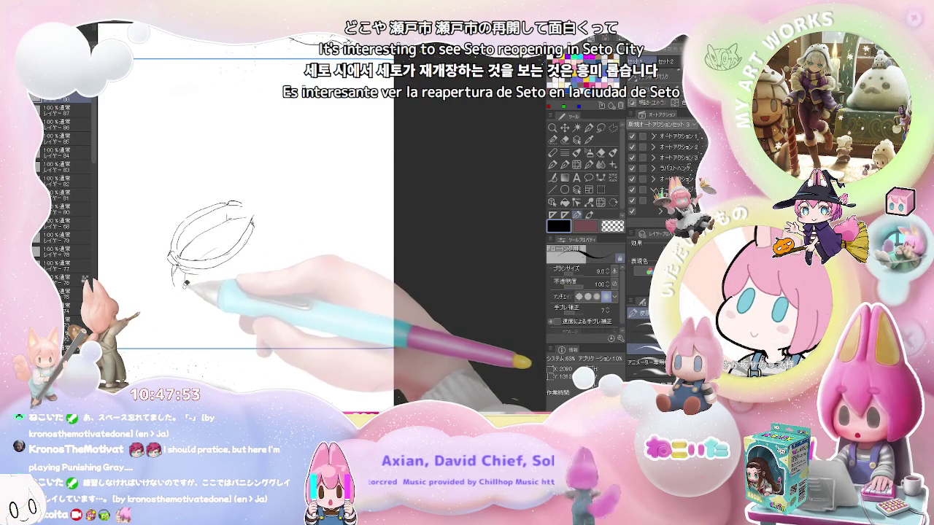
# Extend the lower-left stroke, then draw the sole line under the shoes and clean up the strokes
pyautogui.moveTo(185, 284); pyautogui.dragTo(182, 293)
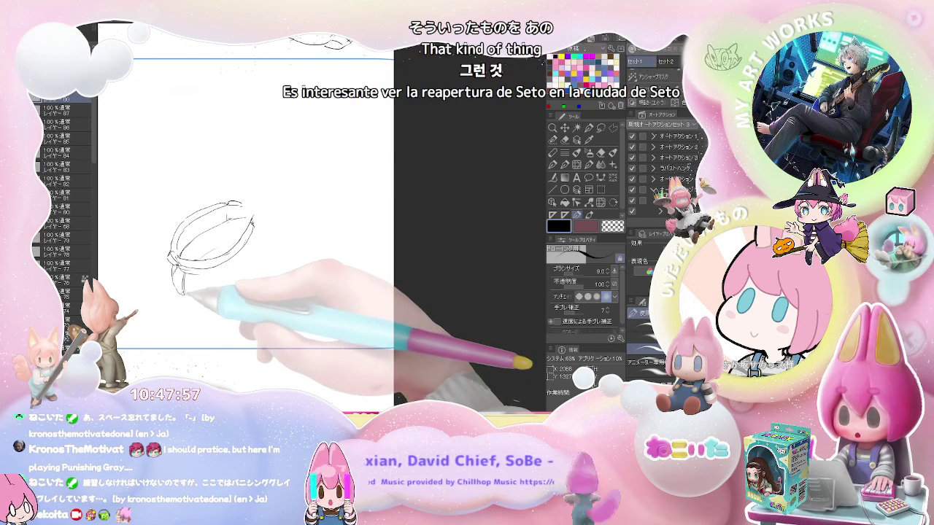
pyautogui.moveTo(194, 298); pyautogui.dragTo(221, 291)
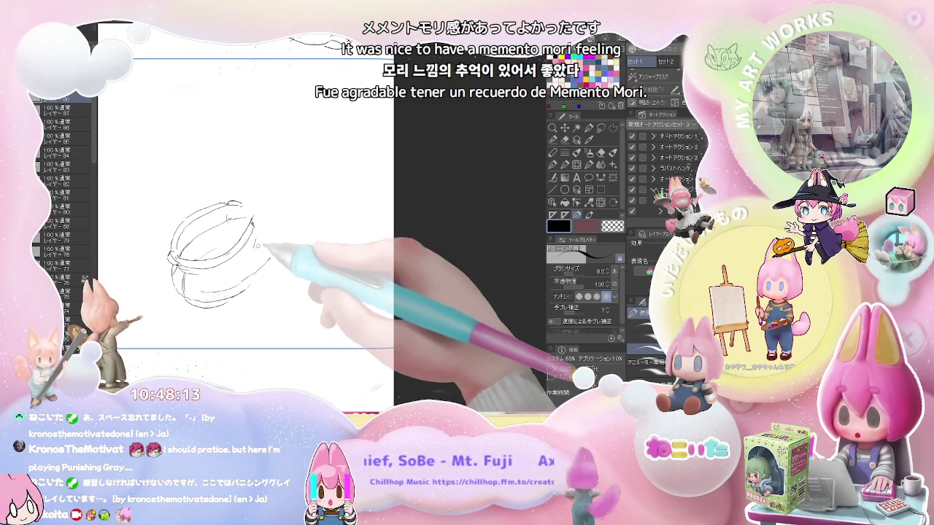
pyautogui.moveTo(254, 246); pyautogui.dragTo(239, 275)
pyautogui.press('e')
pyautogui.press('p')
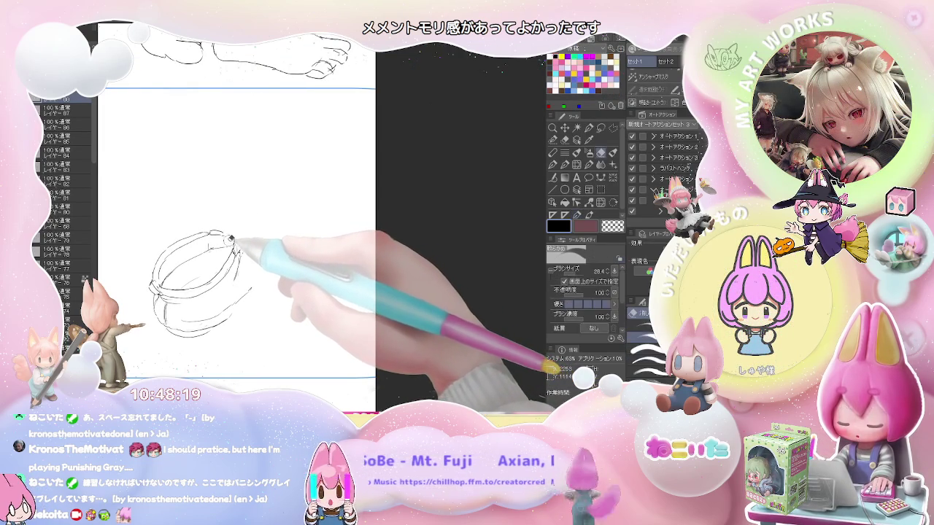
pyautogui.press('e')
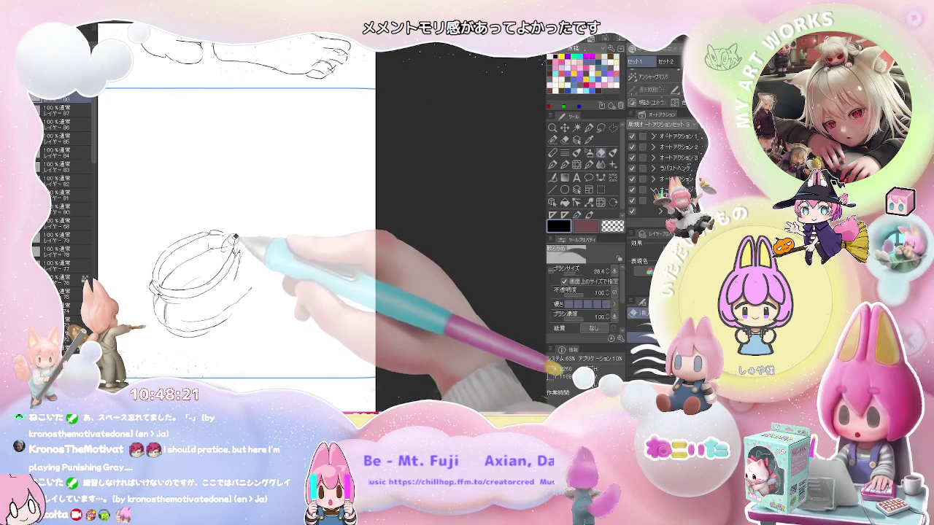
pyautogui.press('p')
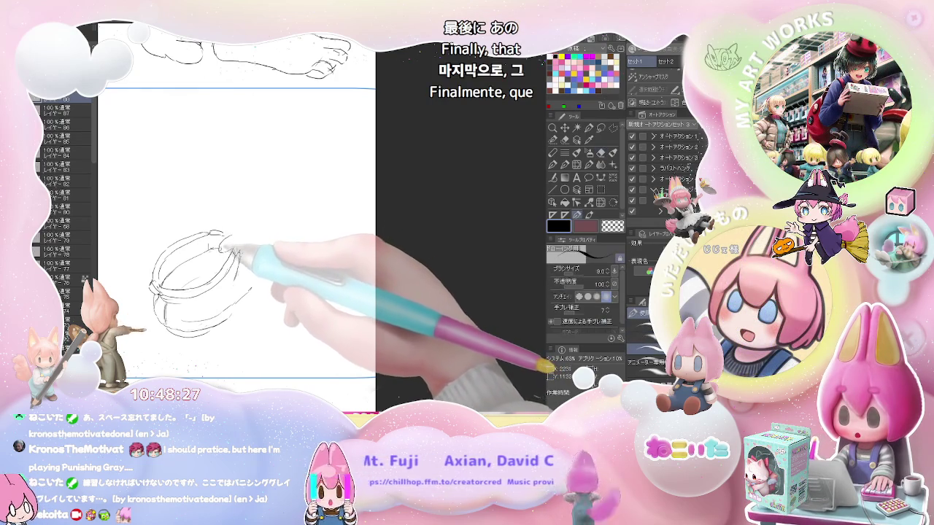
pyautogui.press('e')
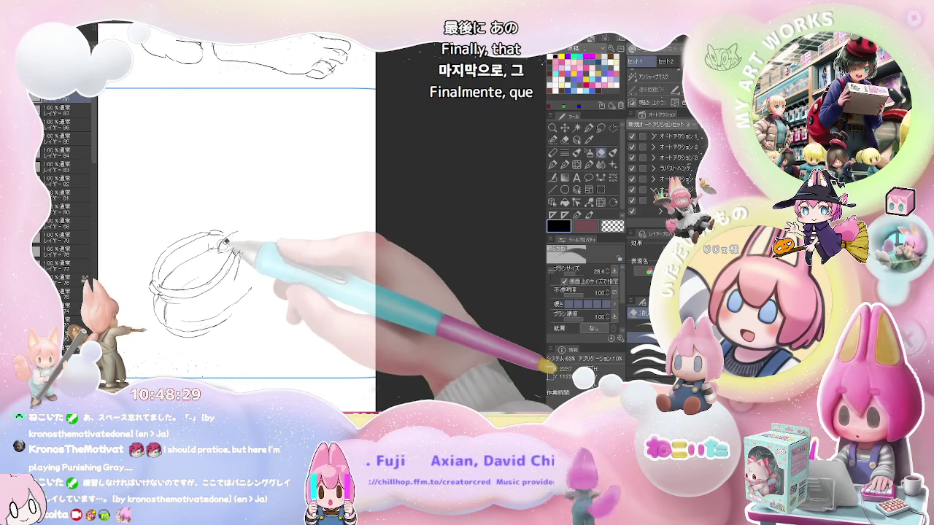
pyautogui.press('p')
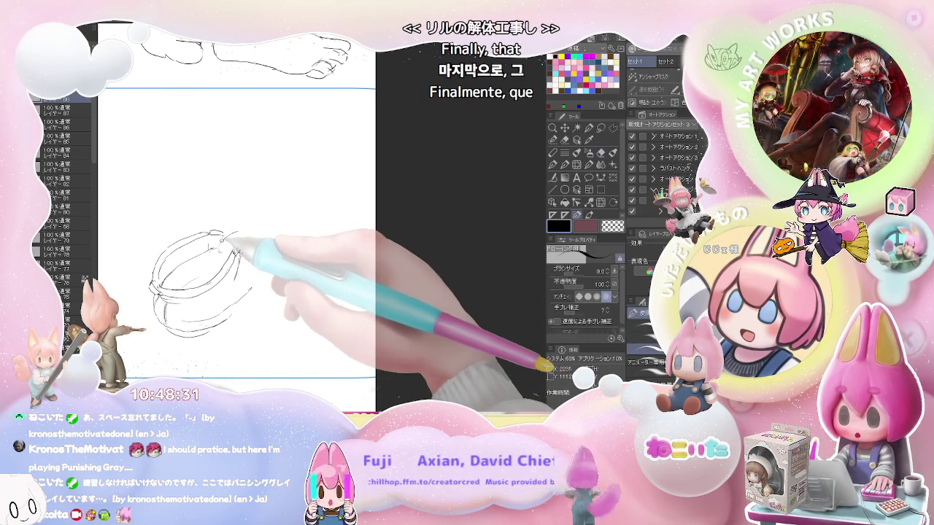
pyautogui.press('e')
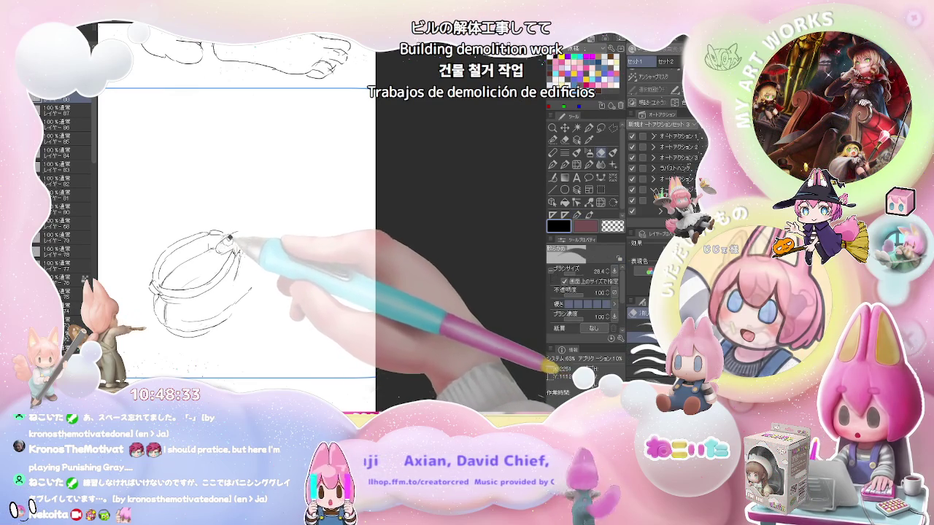
pyautogui.press('p')
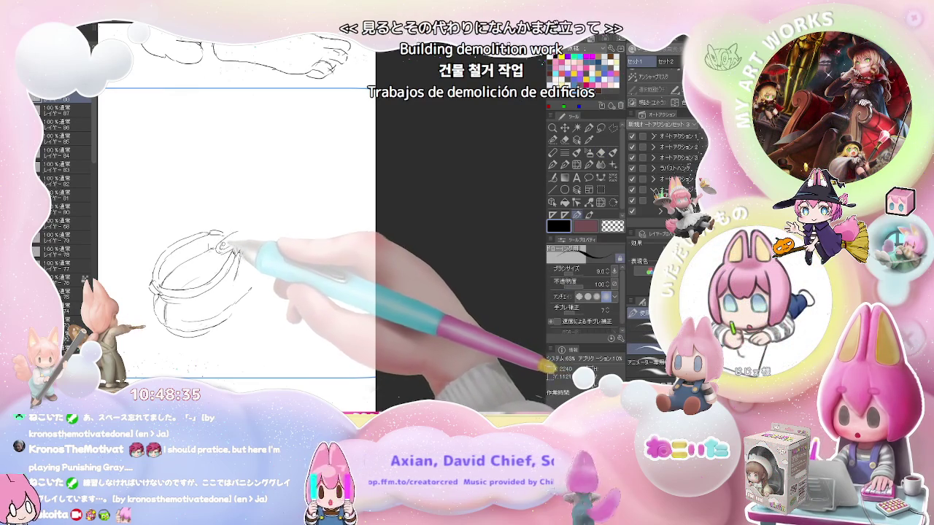
pyautogui.press('e')
pyautogui.press('p')
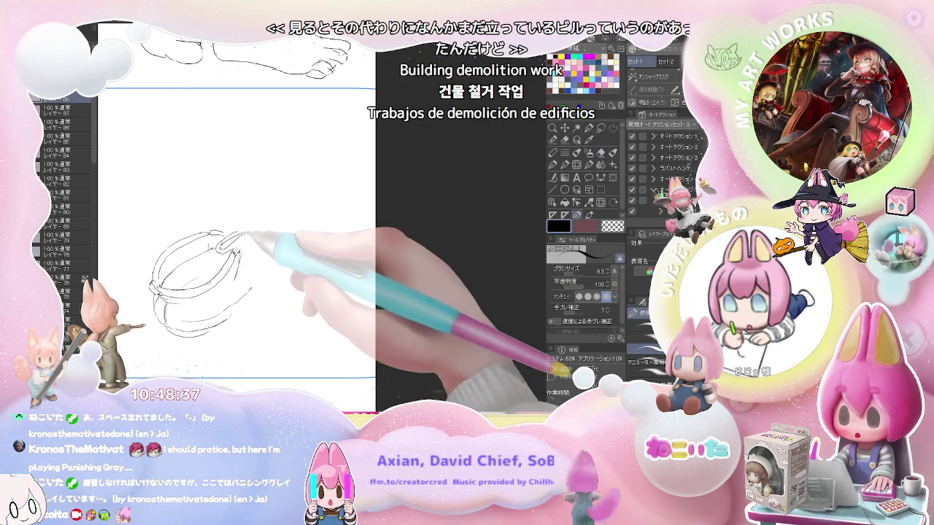
# Draw a curved lace line rising from the bow across the shoe top, erasing mistakes
pyautogui.press('e')
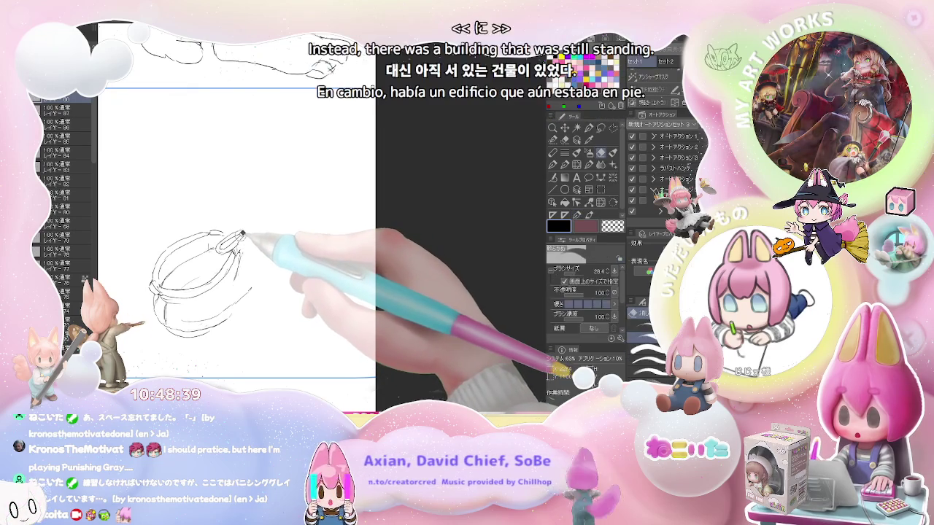
pyautogui.press('p')
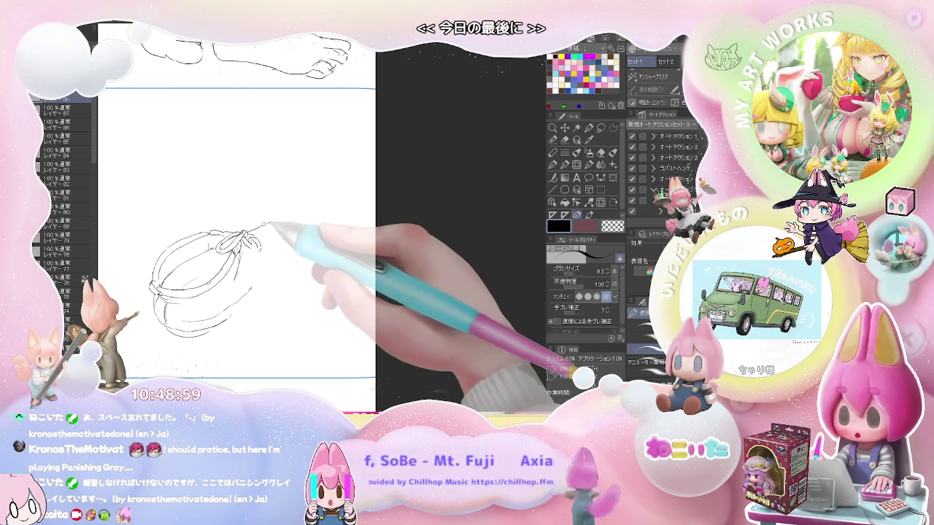
pyautogui.moveTo(241, 226); pyautogui.dragTo(284, 217)
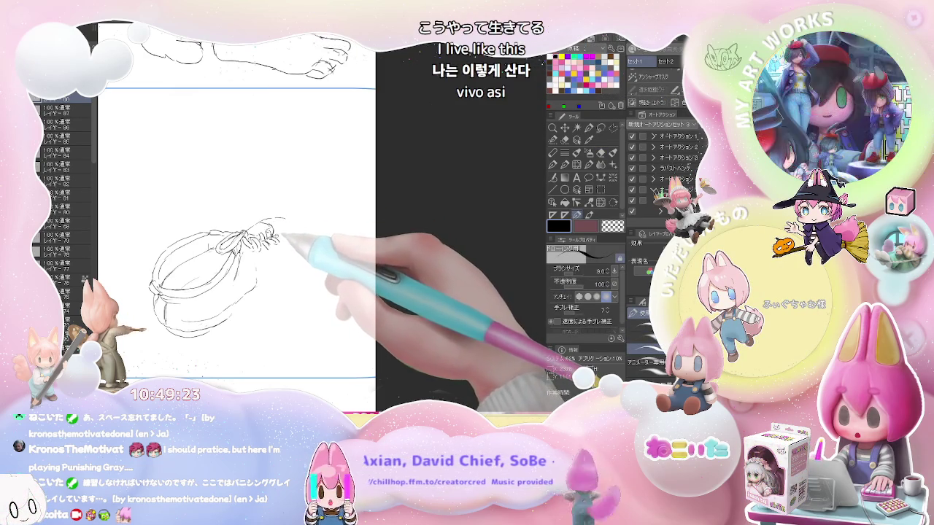
pyautogui.press('e')
pyautogui.press('p')
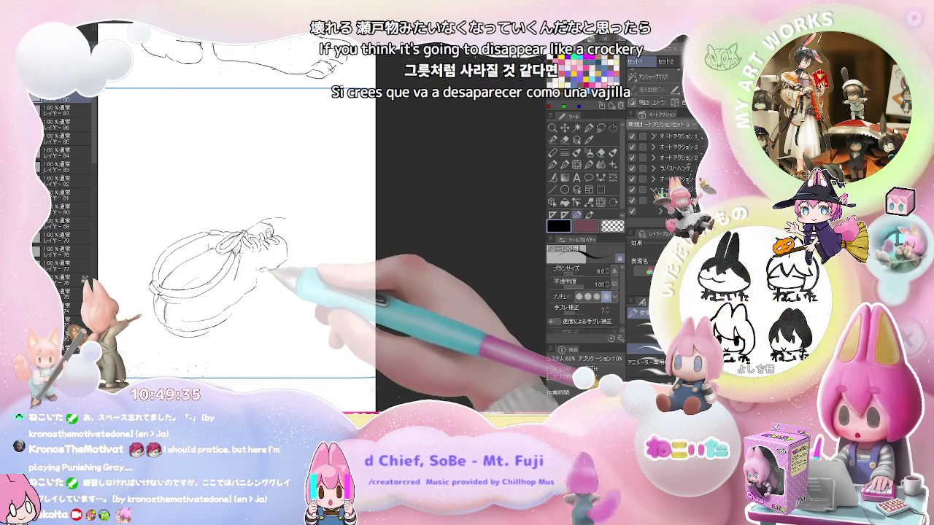
pyautogui.press('e')
pyautogui.press('p')
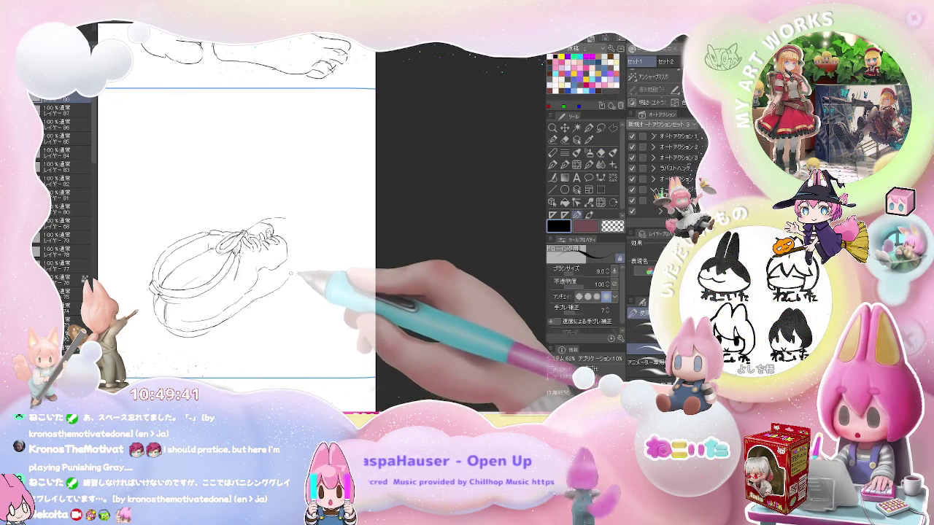
# Draw the heel curve at the shoe's right edge and a short curve on the toe
pyautogui.moveTo(293, 272); pyautogui.dragTo(301, 221)
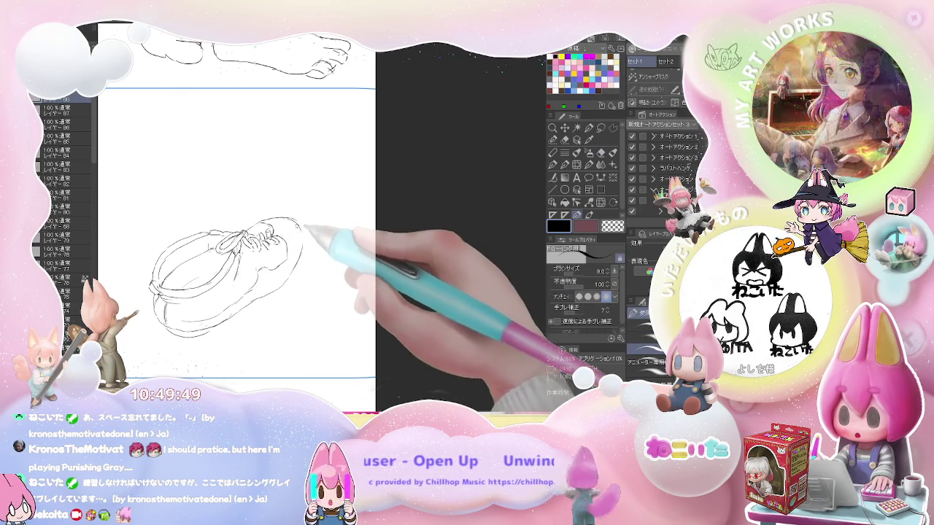
pyautogui.press('e')
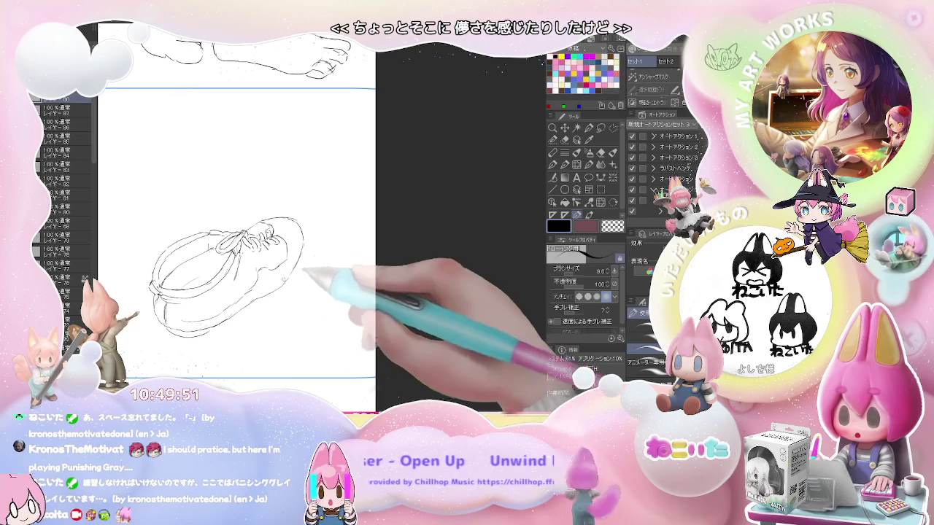
pyautogui.press('p')
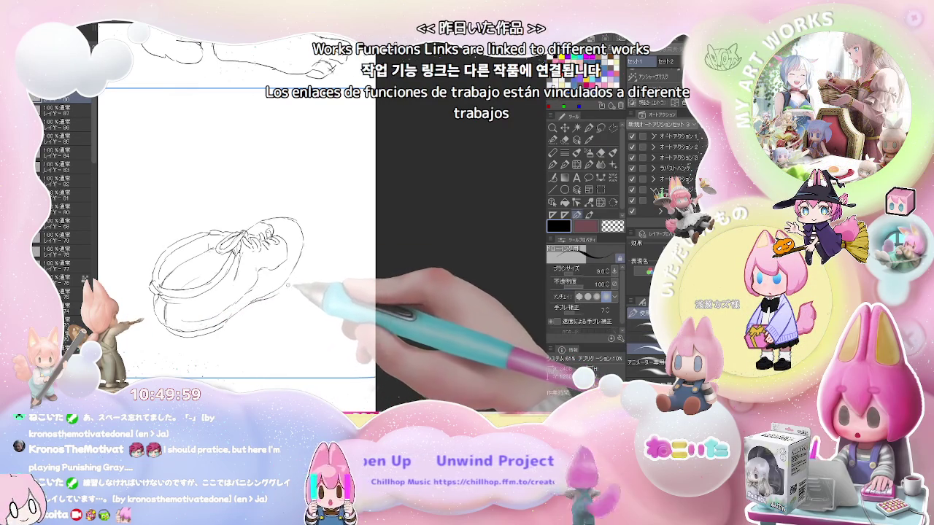
pyautogui.press('e')
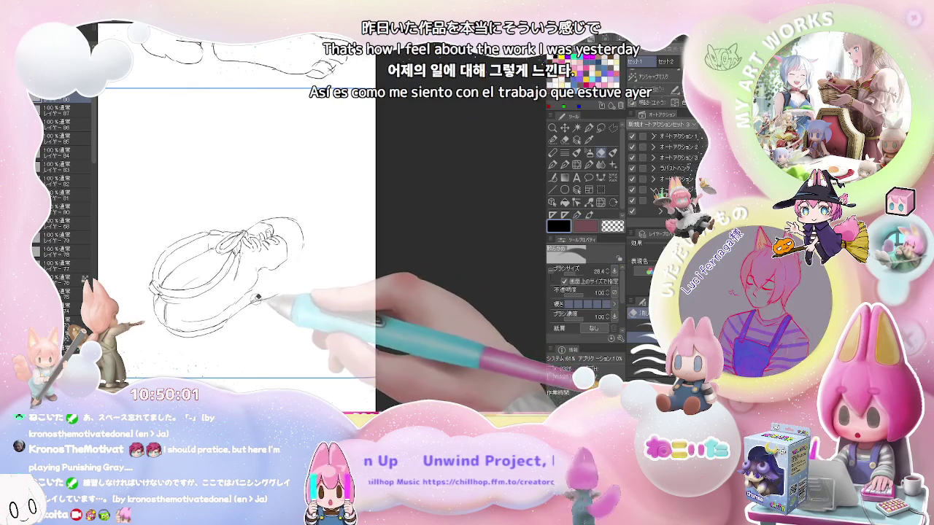
pyautogui.press('p')
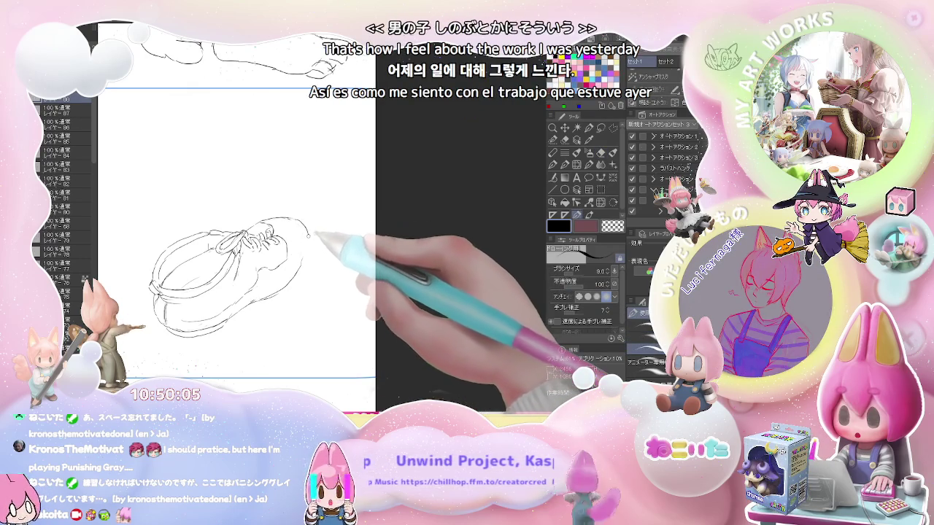
pyautogui.moveTo(298, 222); pyautogui.dragTo(309, 242)
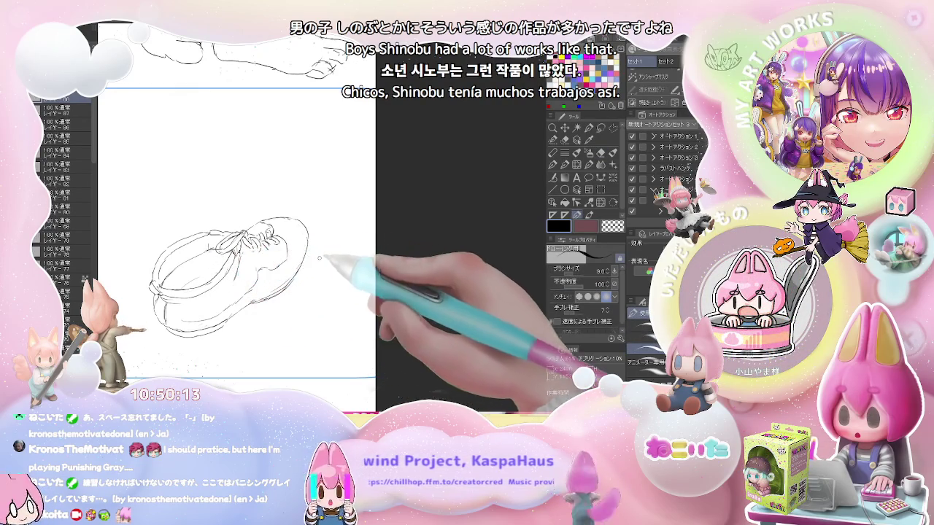
pyautogui.moveTo(318, 258); pyautogui.dragTo(331, 268)
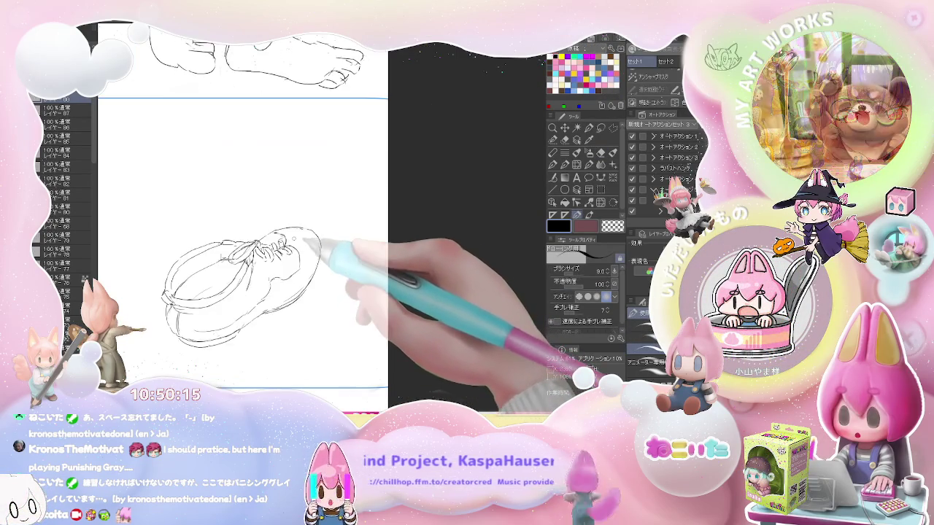
# Add a stroke near the shoe's toe, then begin the outline of a second shoe
pyautogui.press('p')
pyautogui.hotkey('ctrl', '+')
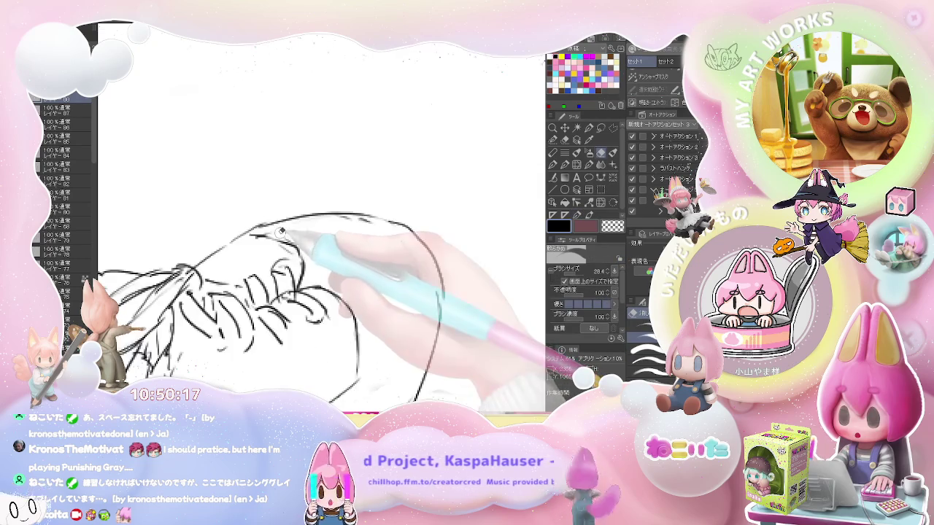
pyautogui.press('p')
pyautogui.hotkey('ctrl', '-')
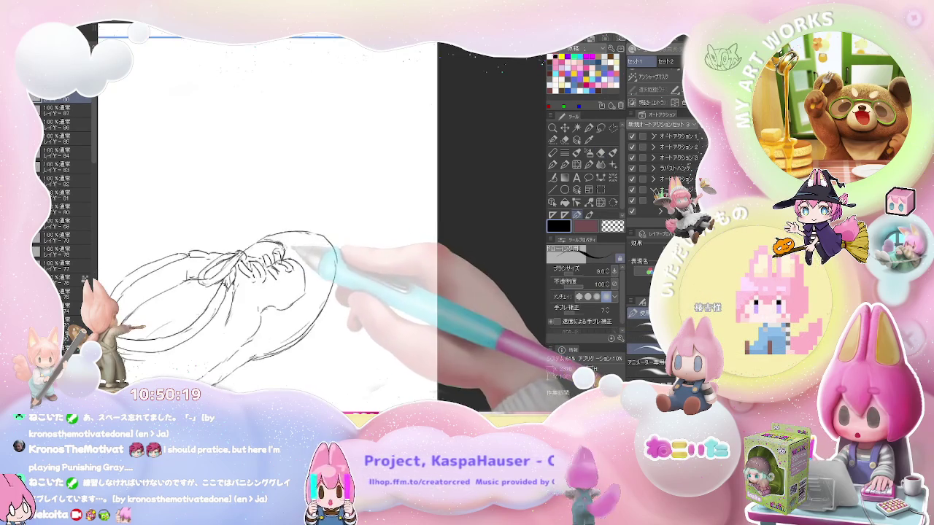
pyautogui.moveTo(314, 266); pyautogui.dragTo(326, 270)
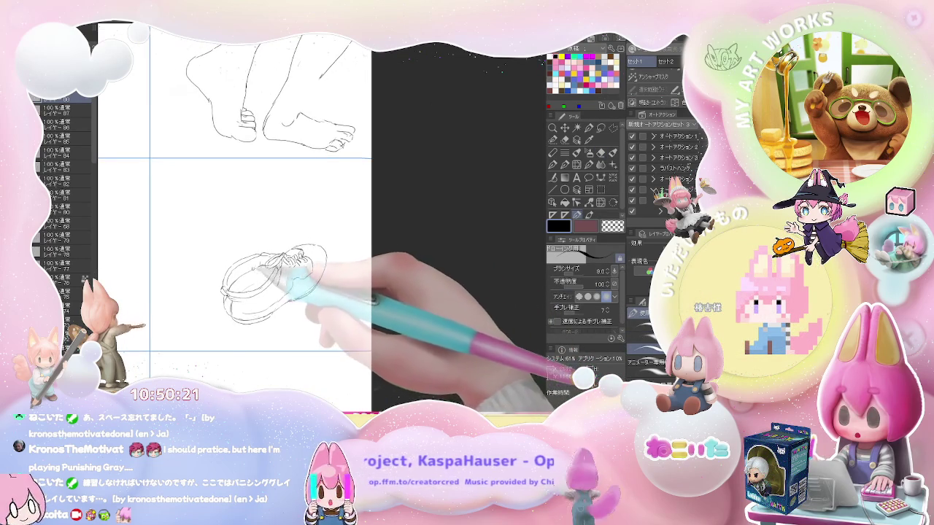
pyautogui.hotkey('ctrl', '+')
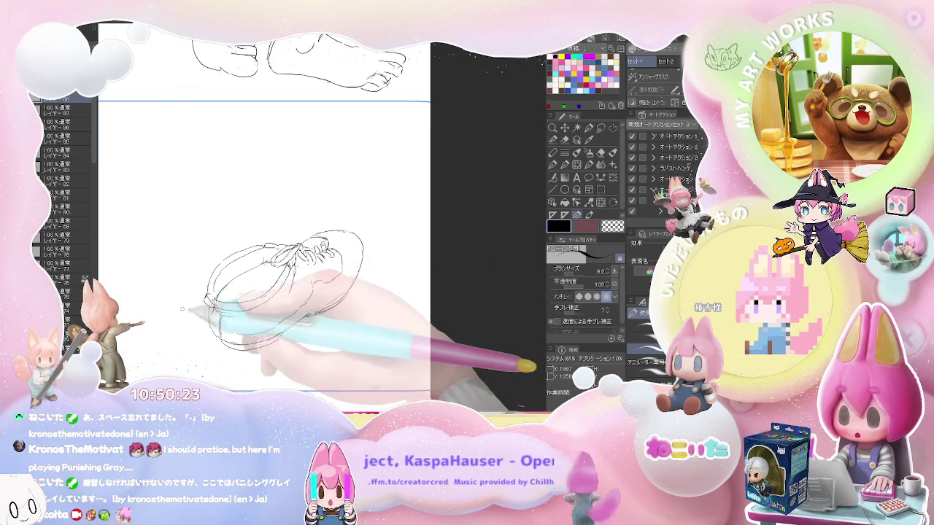
pyautogui.moveTo(182, 309); pyautogui.dragTo(205, 307)
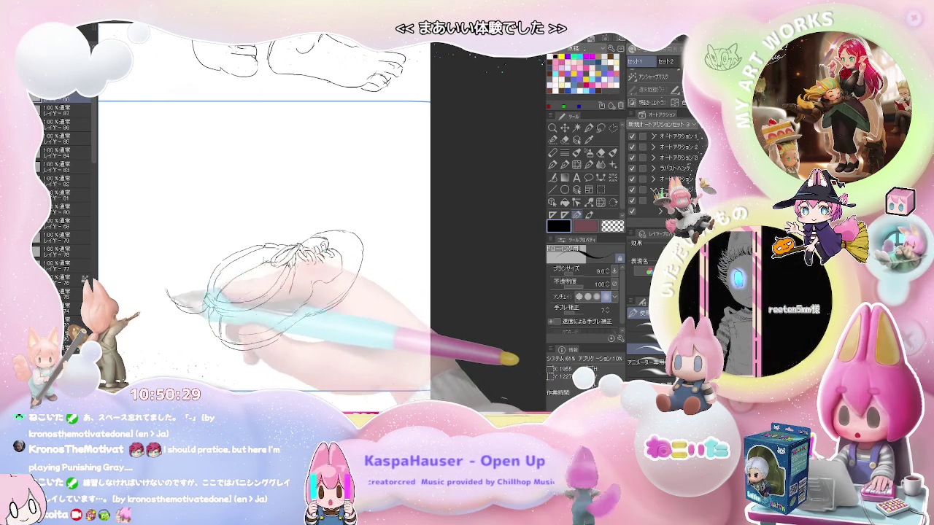
pyautogui.hotkey('ctrl', '-')
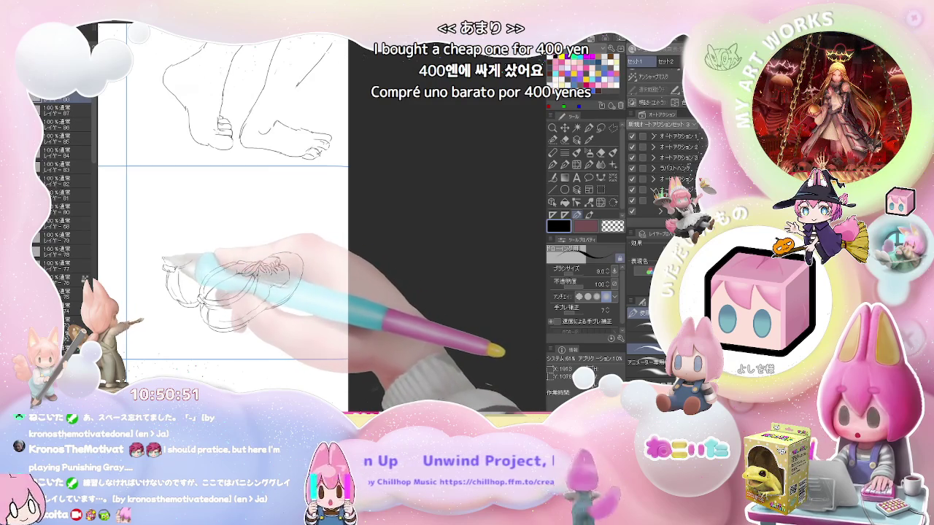
pyautogui.moveTo(163, 252); pyautogui.dragTo(188, 213)
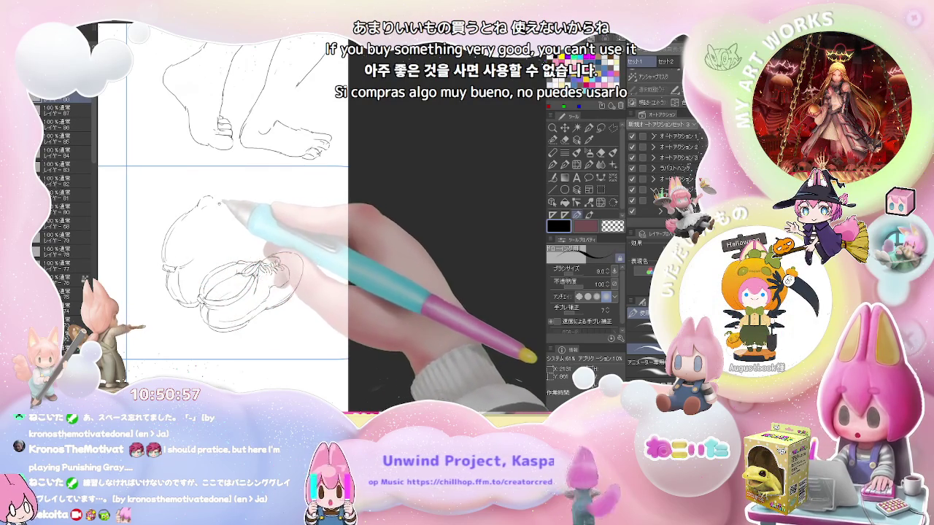
# Sketch the back shoe's top curve behind the first, then erase its oversized upper outline
pyautogui.press('e')
pyautogui.press('p')
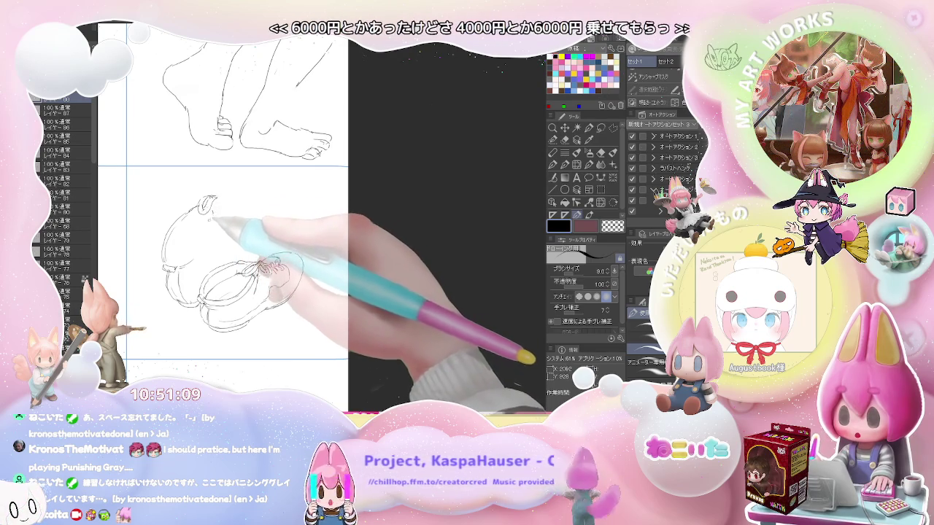
pyautogui.press('e')
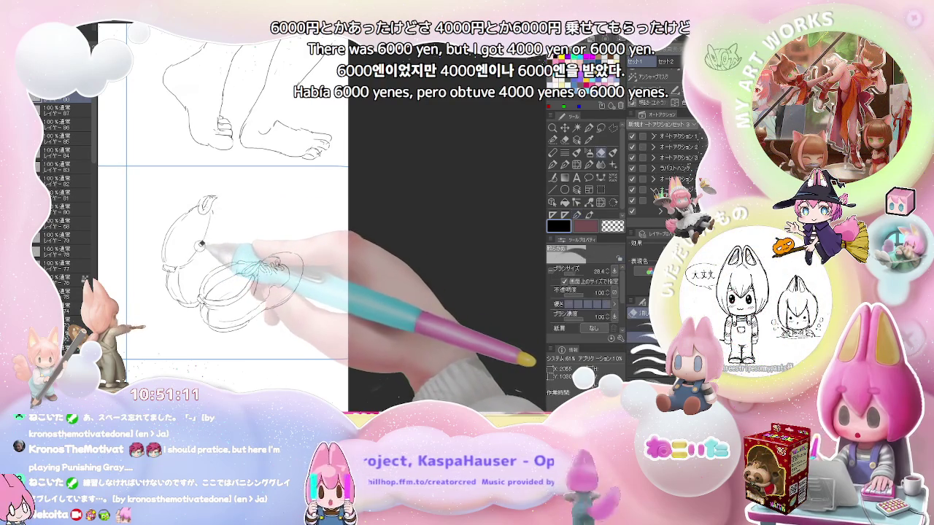
pyautogui.press('p')
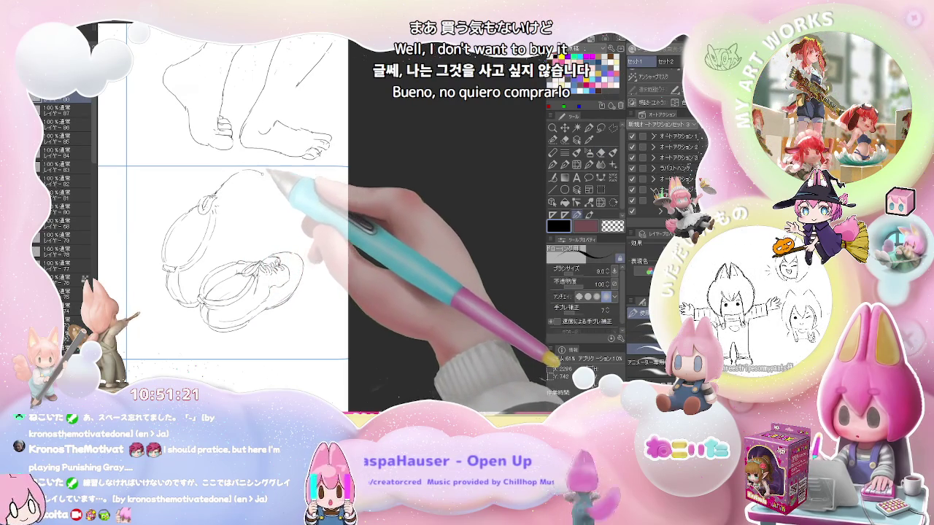
pyautogui.moveTo(218, 188); pyautogui.dragTo(267, 186)
pyautogui.press('e')
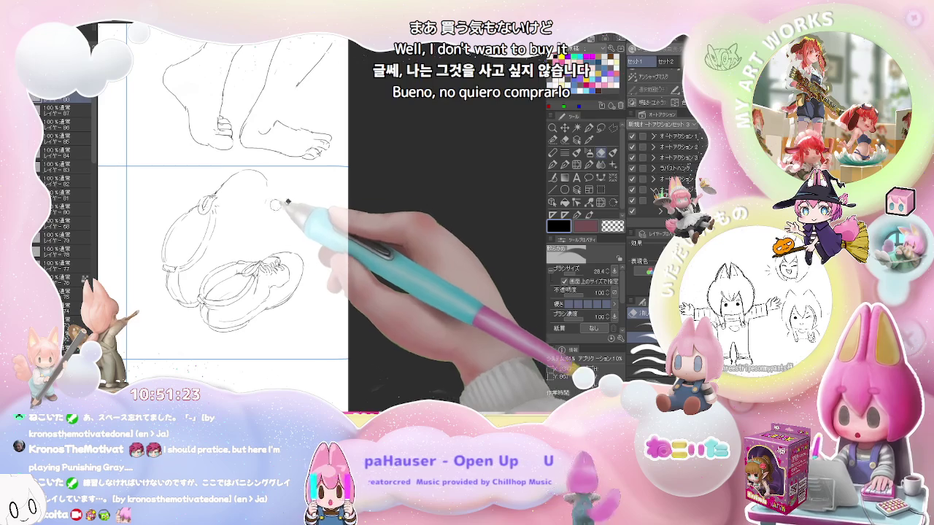
pyautogui.moveTo(262, 212)
pyautogui.mouseDown()
pyautogui.moveTo(211, 217)
pyautogui.moveTo(178, 278)
pyautogui.mouseUp()
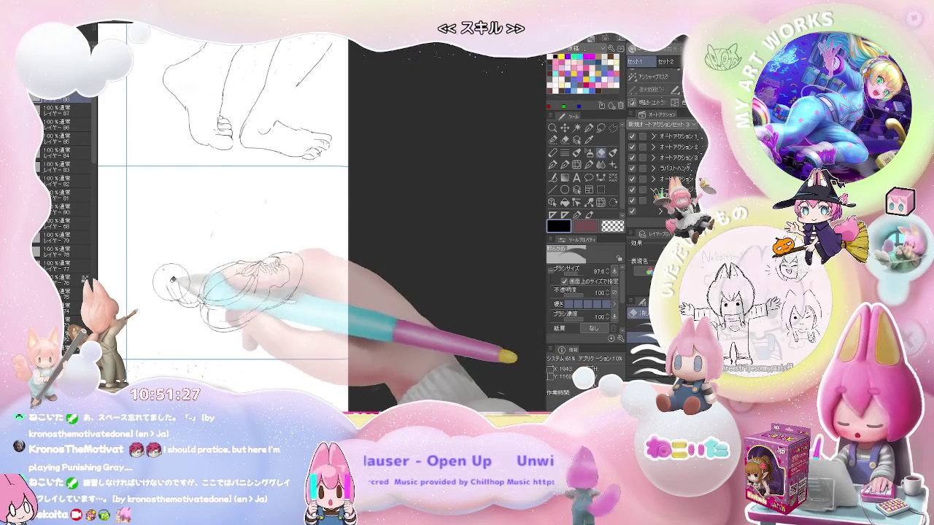
# Redraw the back shoe as a smaller oval outline, erasing corrections along the way
pyautogui.press('p')
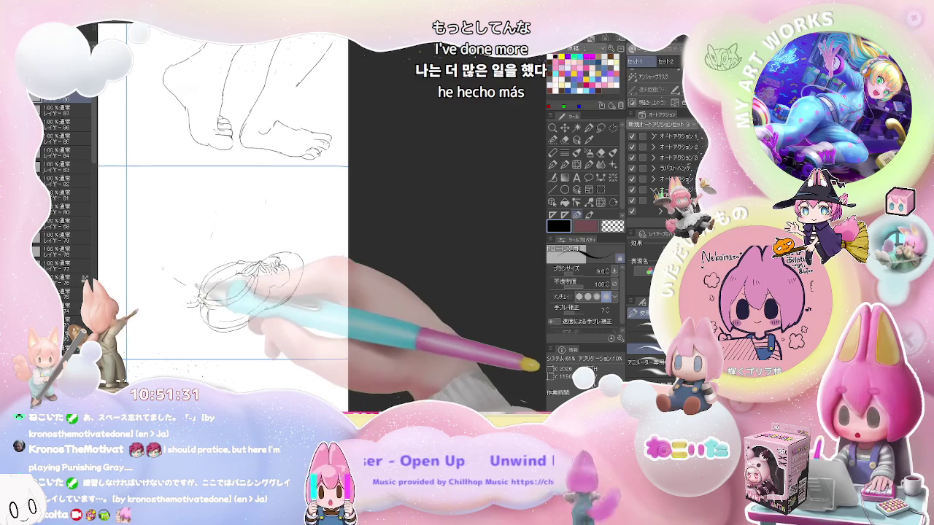
pyautogui.press('e')
pyautogui.press('p')
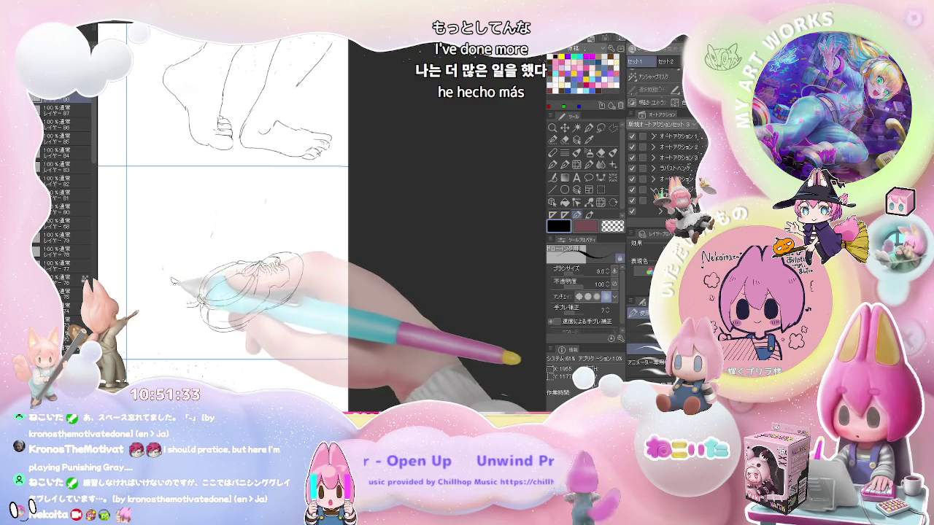
pyautogui.press('e')
pyautogui.press('p')
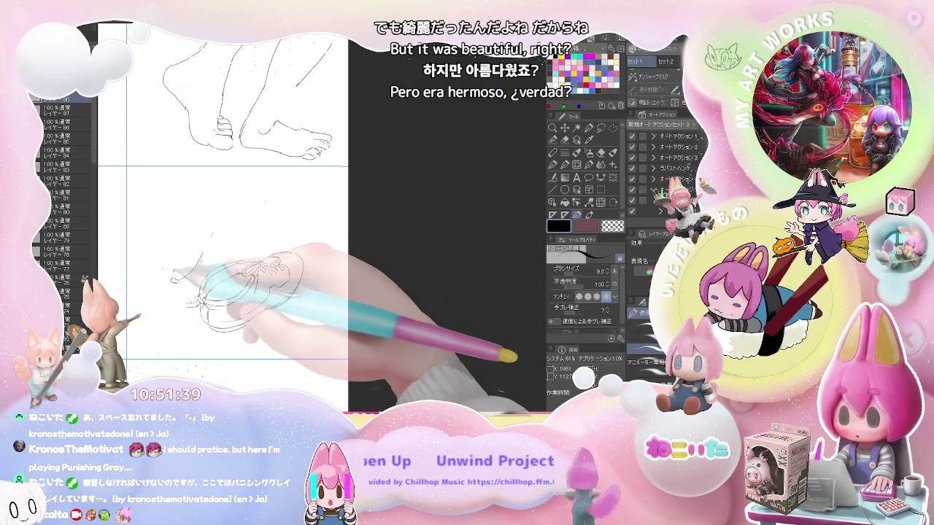
pyautogui.press('e')
pyautogui.press('p')
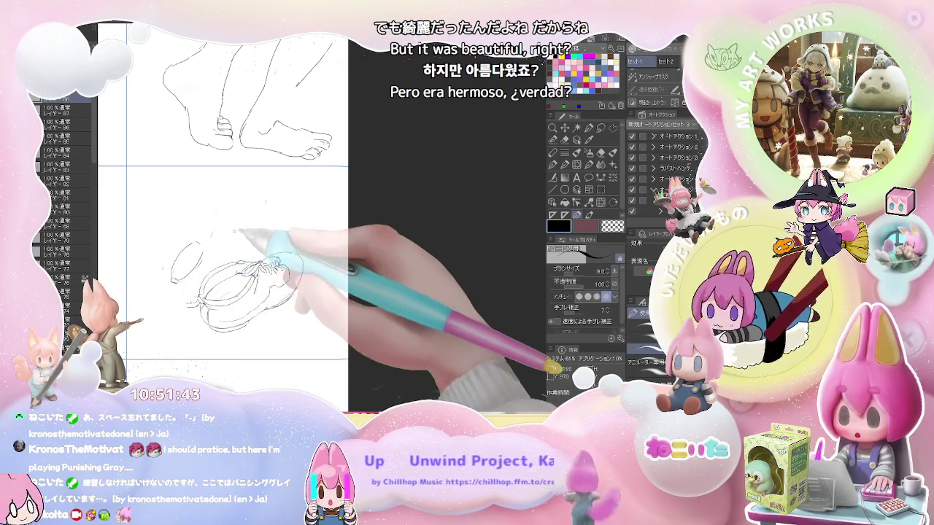
pyautogui.press('e')
pyautogui.press('p')
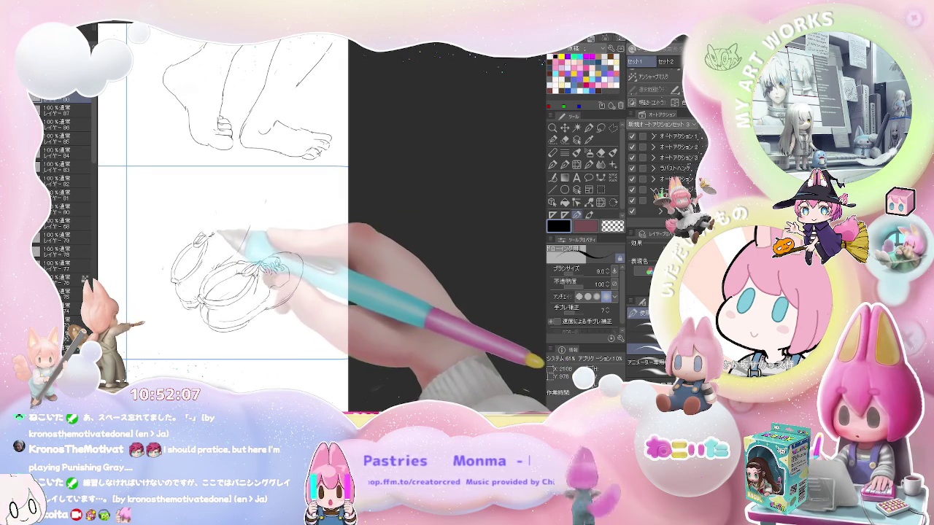
pyautogui.moveTo(213, 235); pyautogui.dragTo(248, 227)
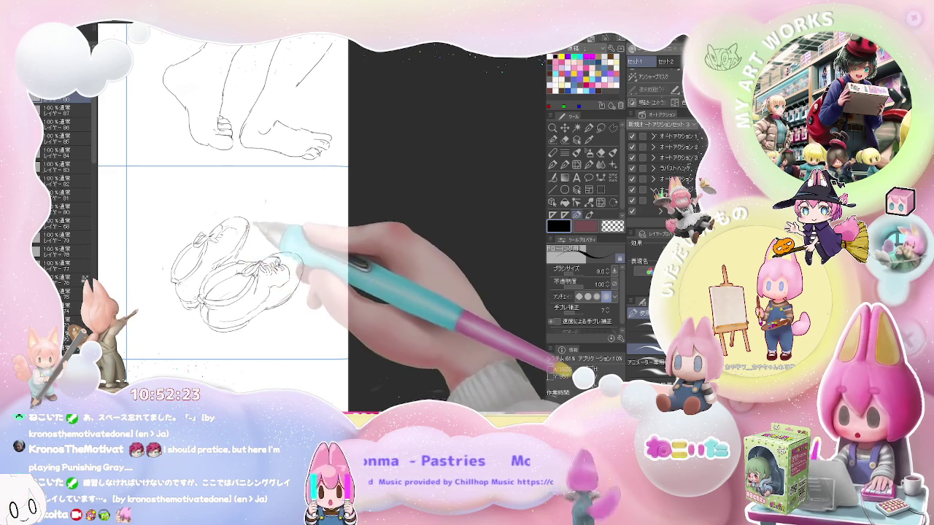
# Zoom out to the whole page, zoom back in on the shoes, and add lace strokes
pyautogui.hotkey('ctrl', '-')
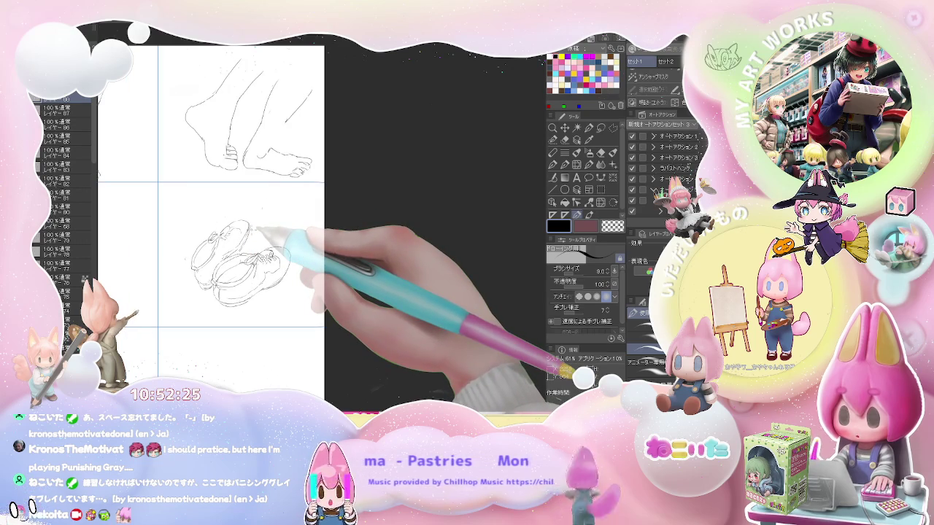
pyautogui.hotkey('ctrl', '+')
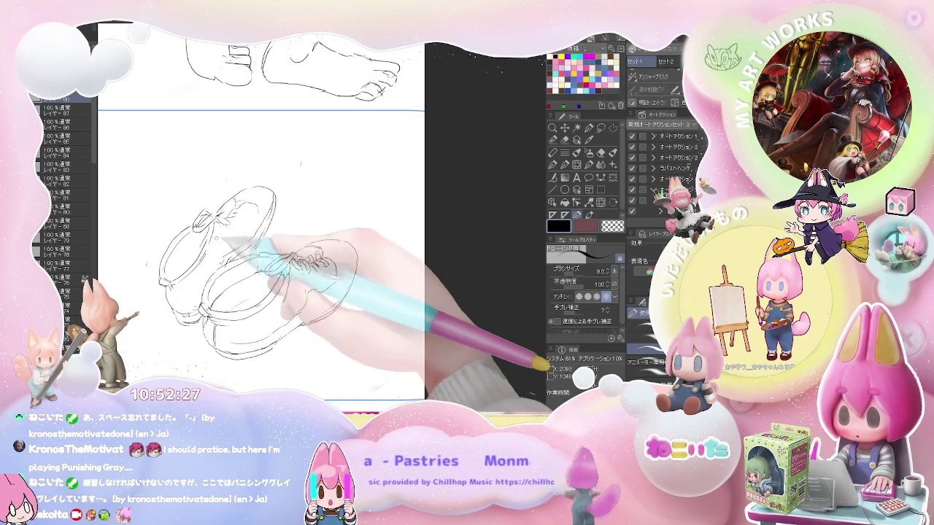
pyautogui.press('e')
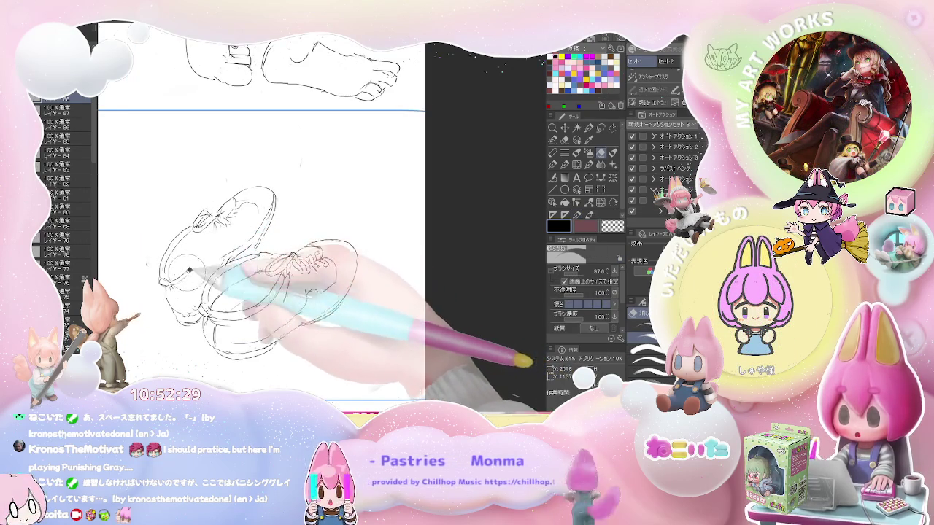
pyautogui.press('p')
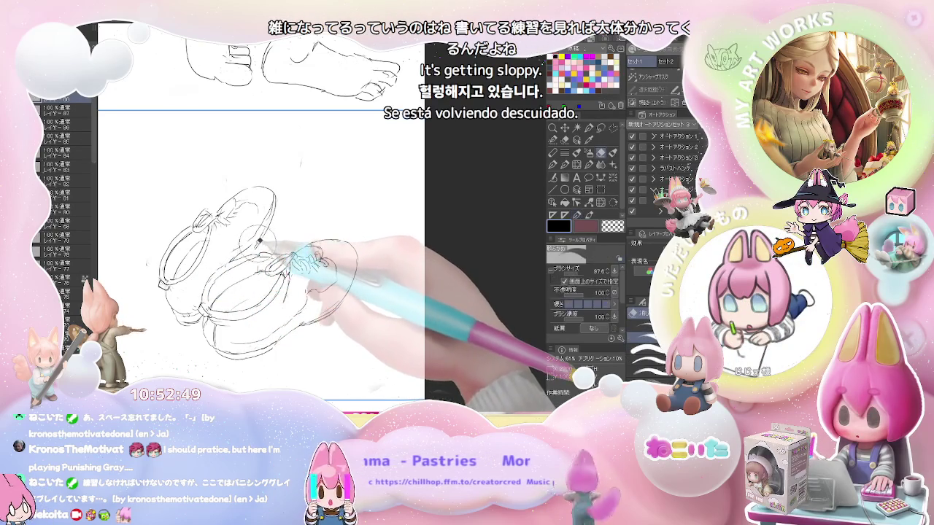
pyautogui.press('e')
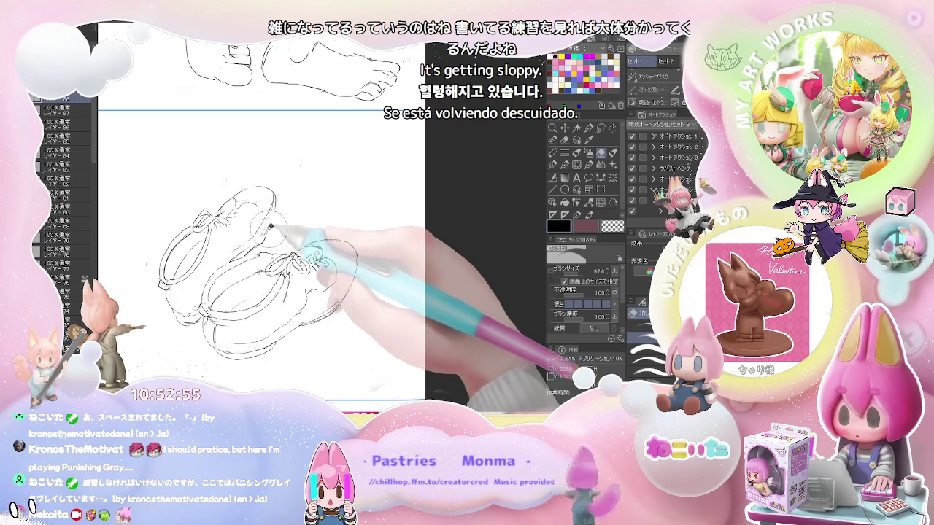
# Redraw the front shoe's laces as finer criss-cross lines below the back shoe's bow
pyautogui.press('p')
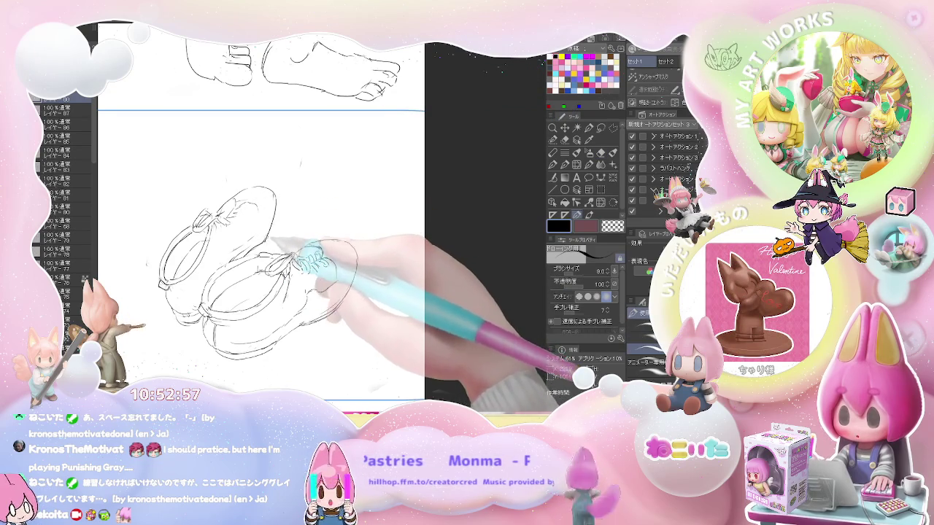
pyautogui.press('e')
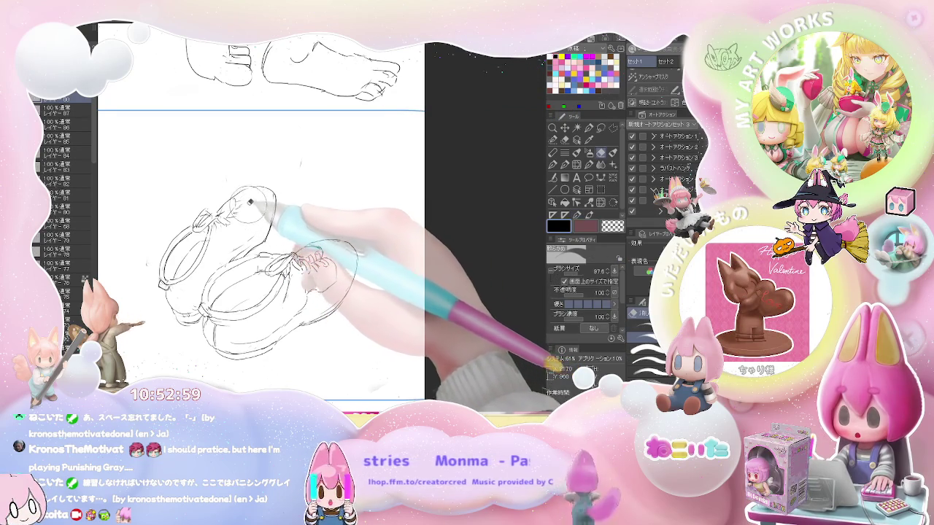
pyautogui.press('p')
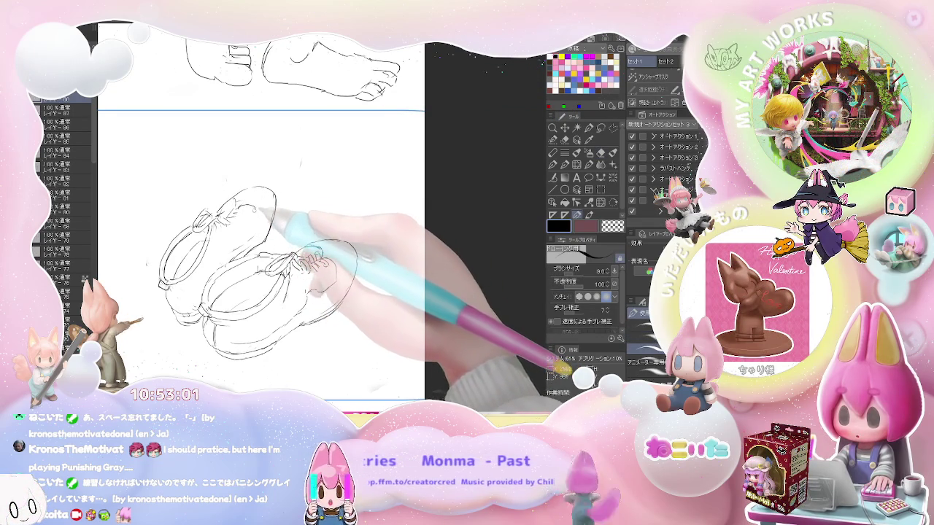
pyautogui.press('e')
pyautogui.press('p')
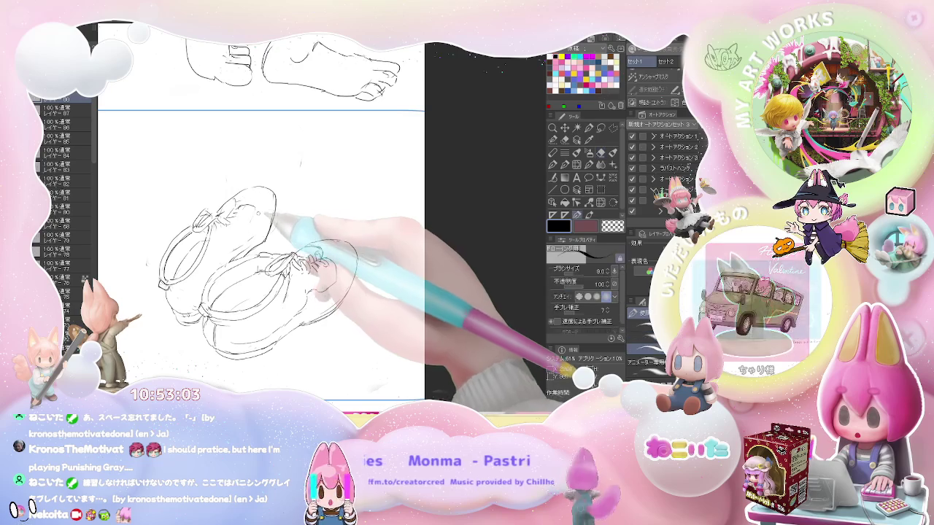